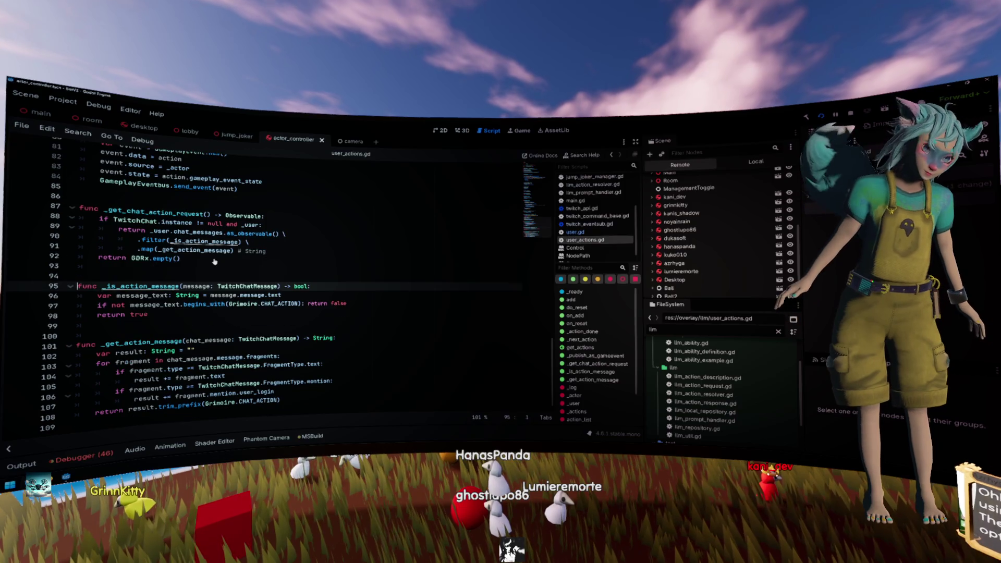
- Toggle a breakpoint on line 96 inside _is_action_message in user_actions.gd
left_click(19, 296)
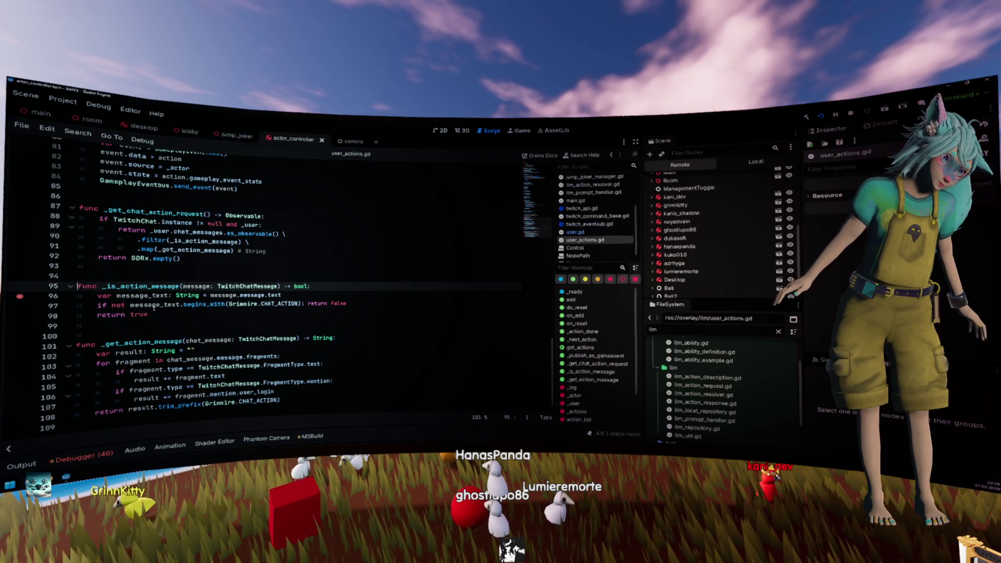
mouse_move(225, 305)
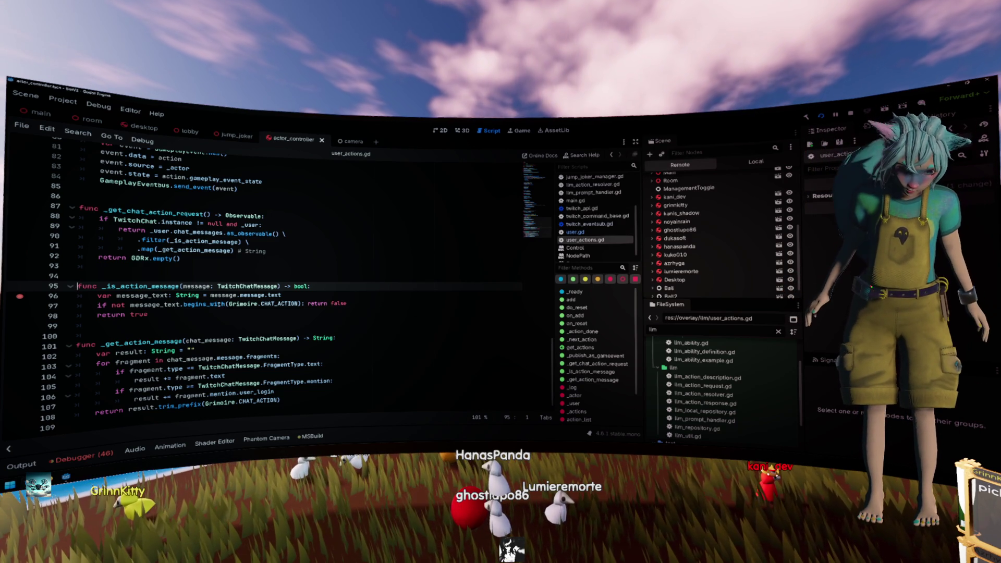
scroll(172, 283, "up", 1)
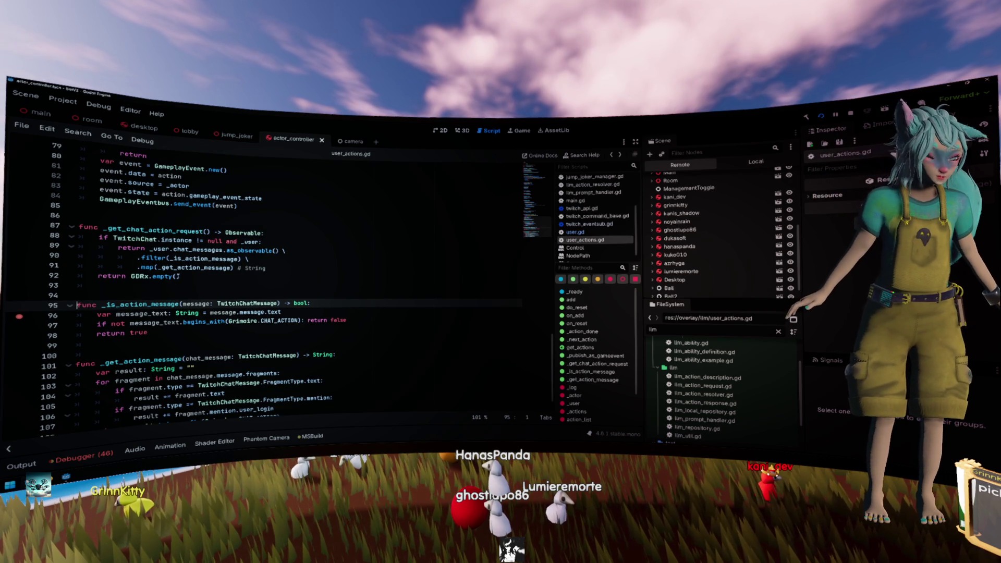
- Append a ' \' line continuation to the map line in _get_chat_action_request
left_click(214, 241)
double_click(199, 250)
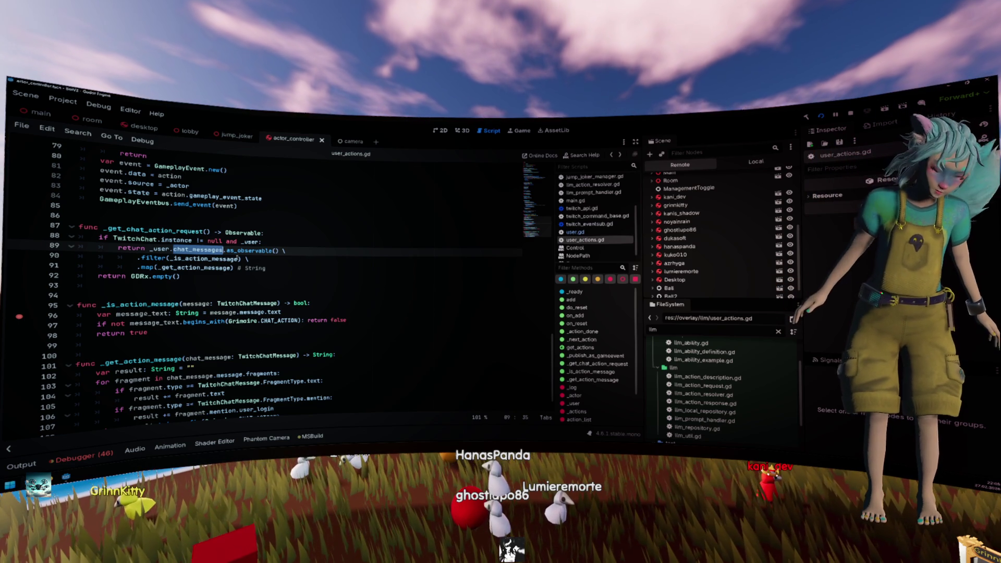
left_click(265, 250)
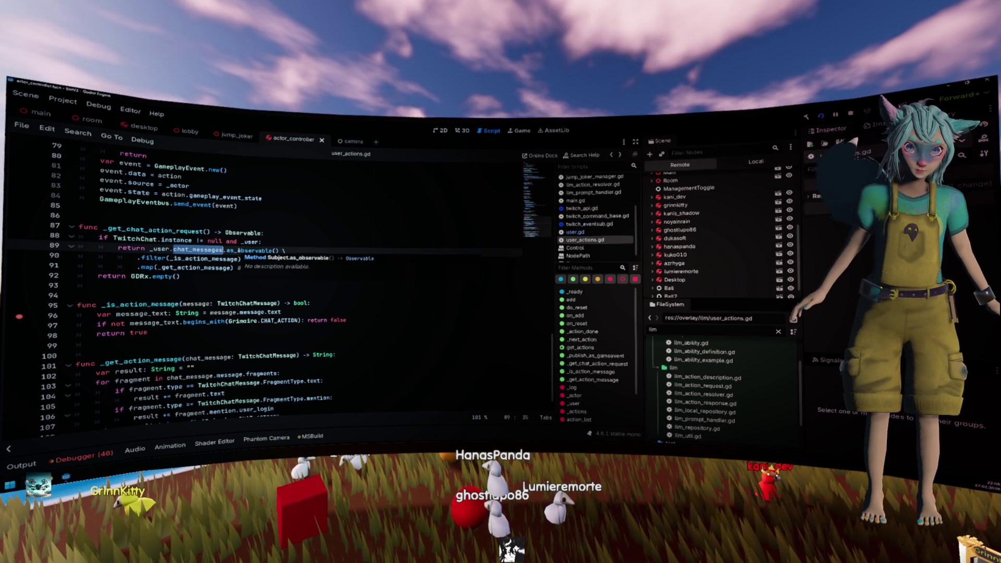
key("Up")
key("Up")
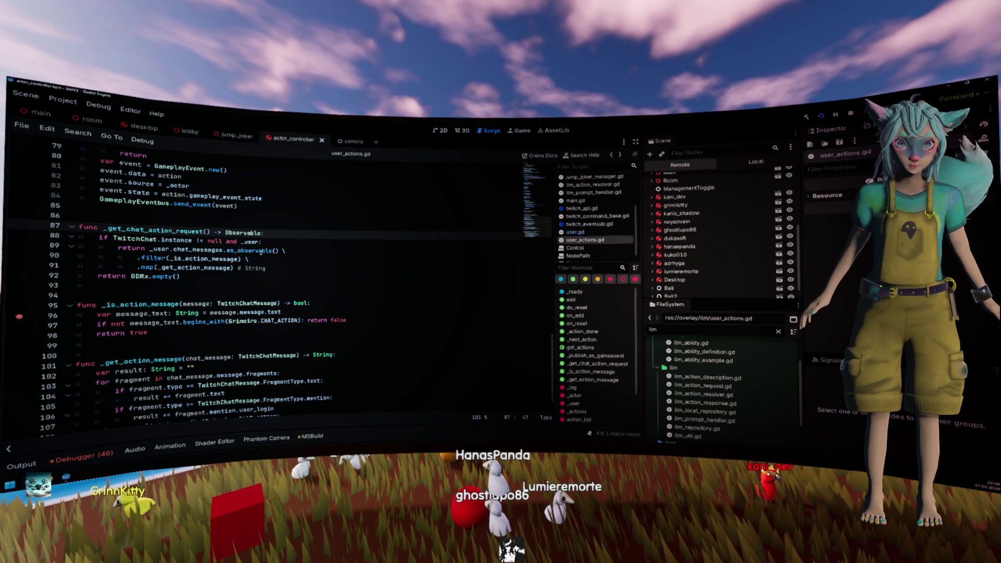
mouse_move(238, 251)
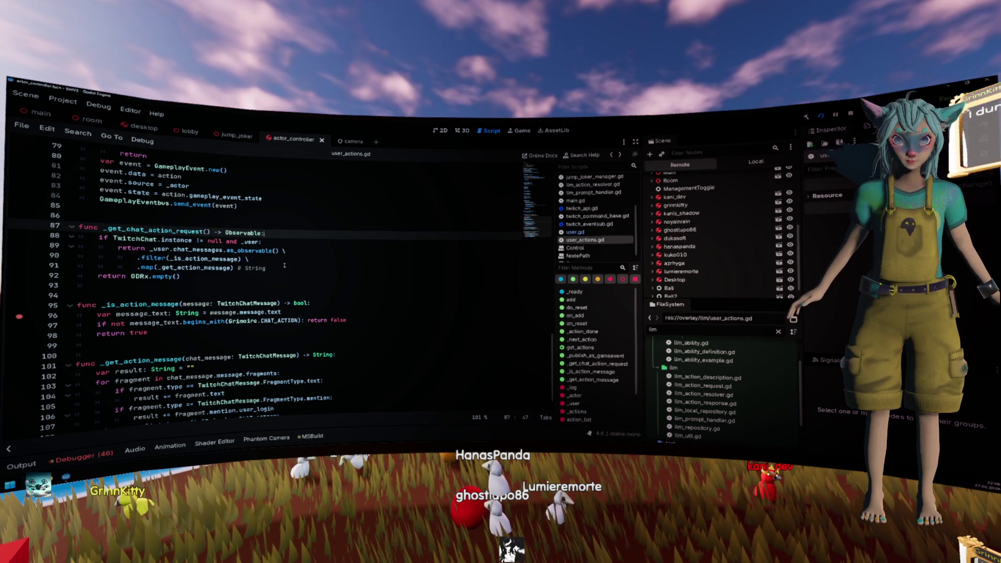
left_click(289, 267)
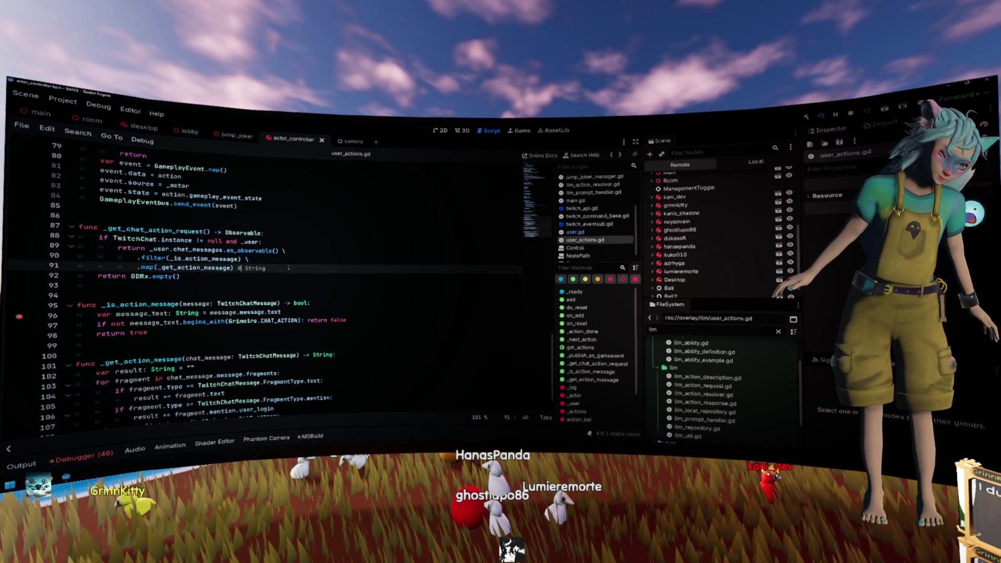
key("Left")
key("Left")
key("Left")
type("\\")
- Add .retry(3) on a new chained line and save user_actions.gd
key("Return")
type(".retry(")
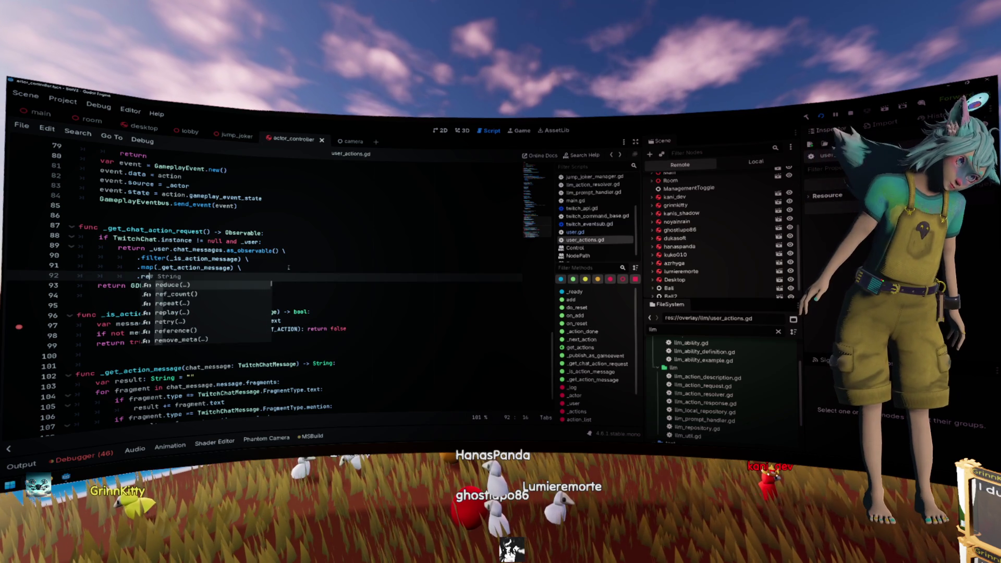
key("Right")
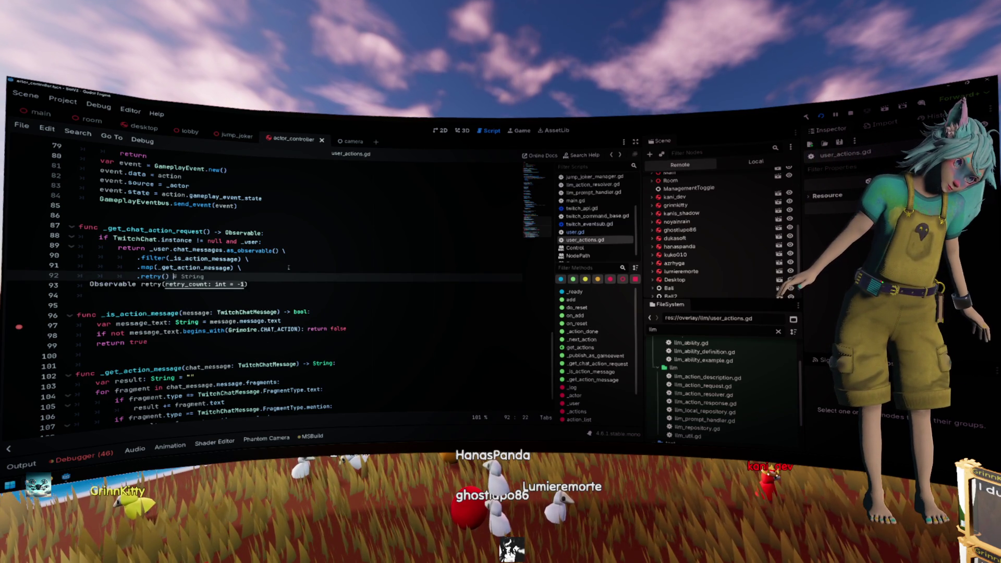
key("Up")
key("Down")
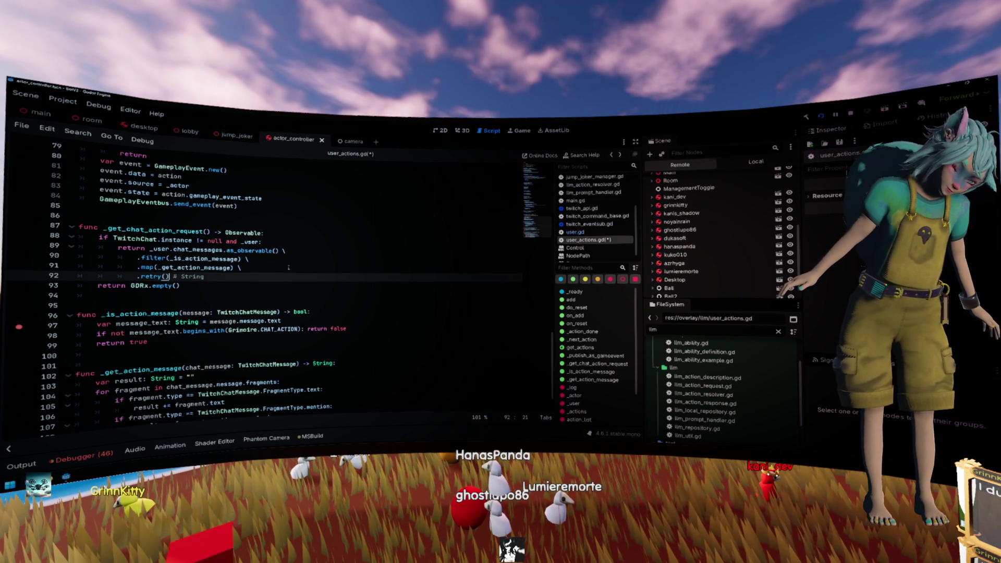
key("Left")
key("Left")
type("3")
key("Up")
left_click(300, 276)
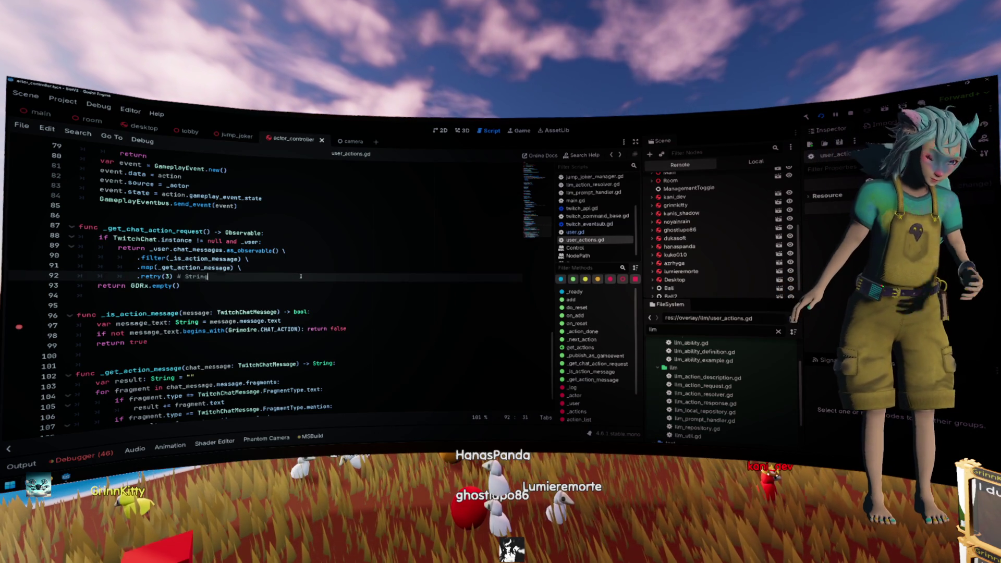
key("ctrl+s")
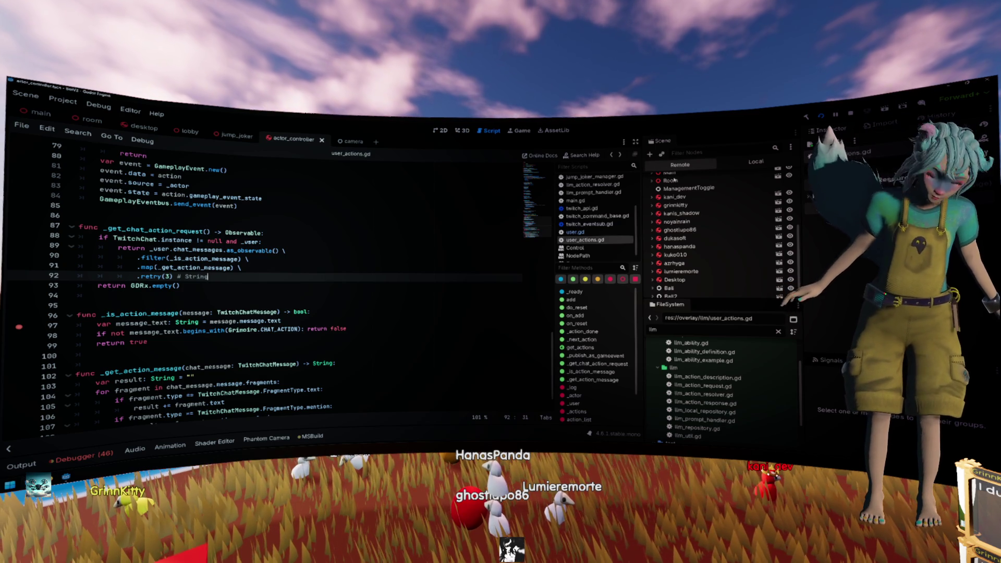
- Run the project so it pauses at the user_actions.gd breakpoint
left_click(862, 96)
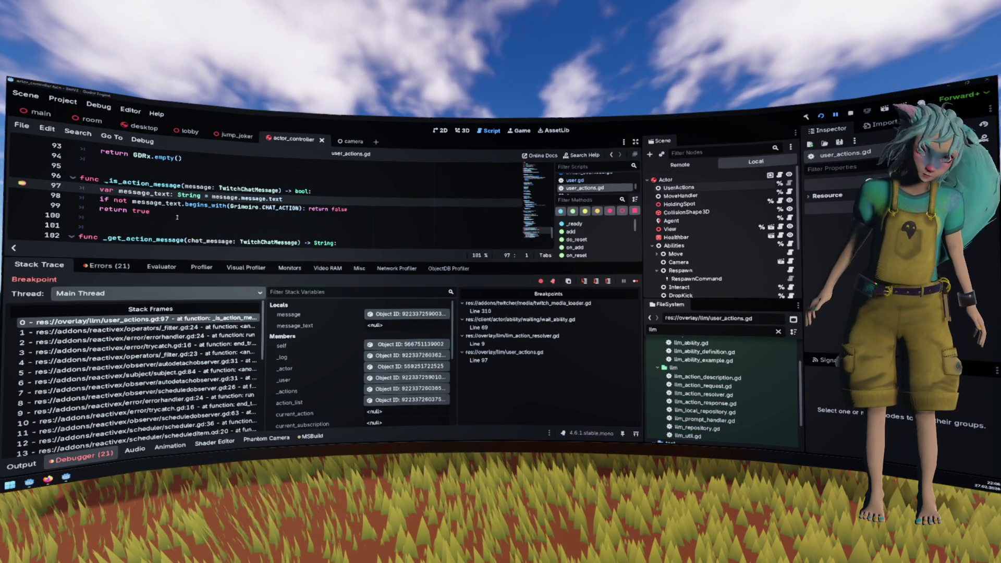
- Remove the line 97 breakpoint with F9 and resume the game with F12
key("F9")
key("F12")
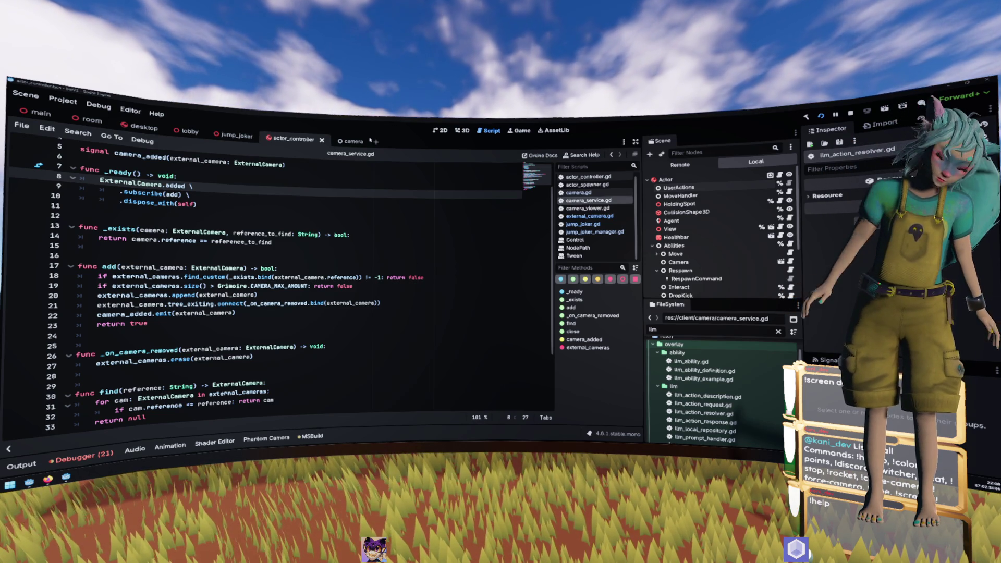
left_click(306, 267)
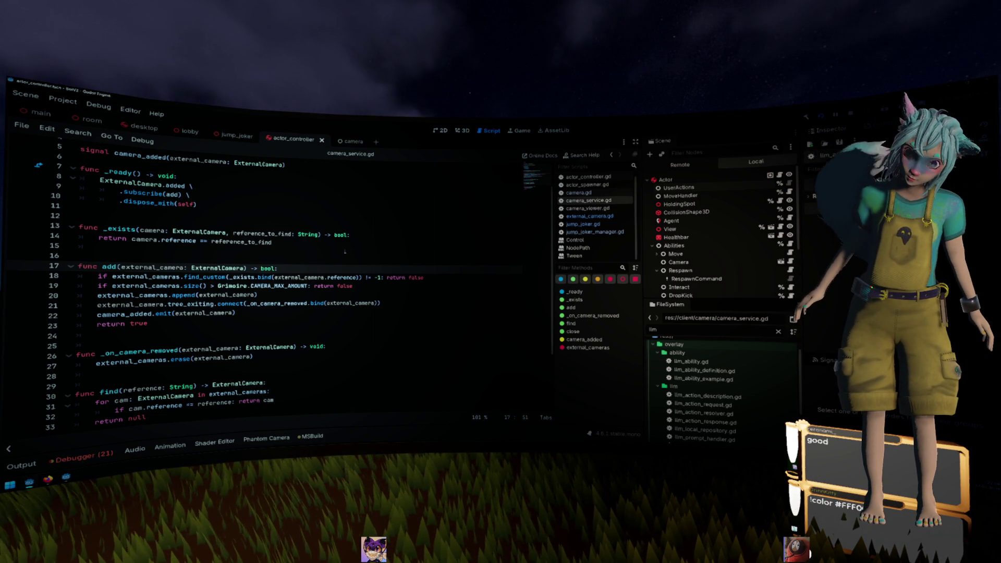
- Select then deselect code lines 14–22, and switch to the browser window
left_click_drag(344, 251, 237, 314)
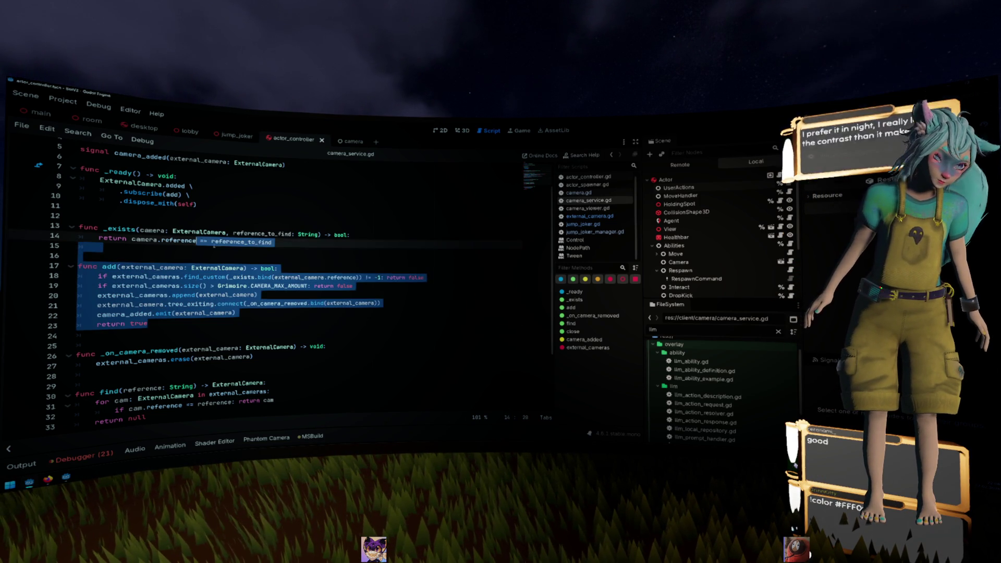
left_click(268, 261)
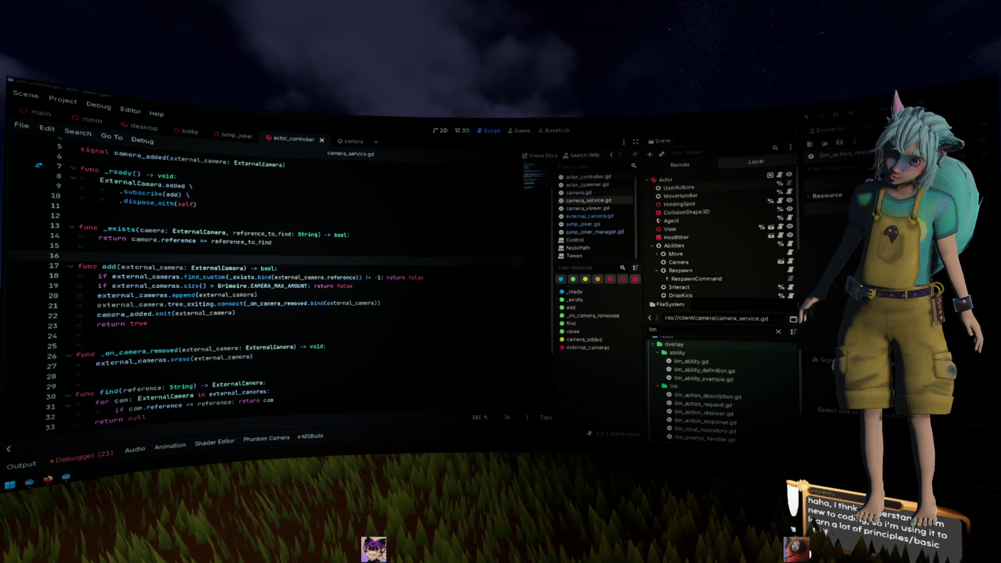
key("alt+Tab")
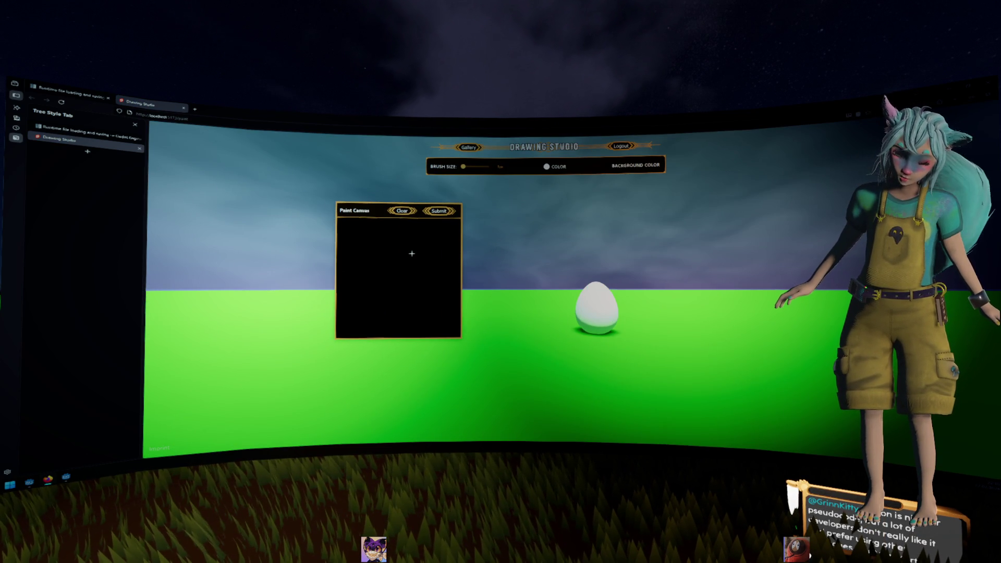
- Reload Drawing Studio, centre the Paint Canvas, and draw thick white looping strokes
key("F5")
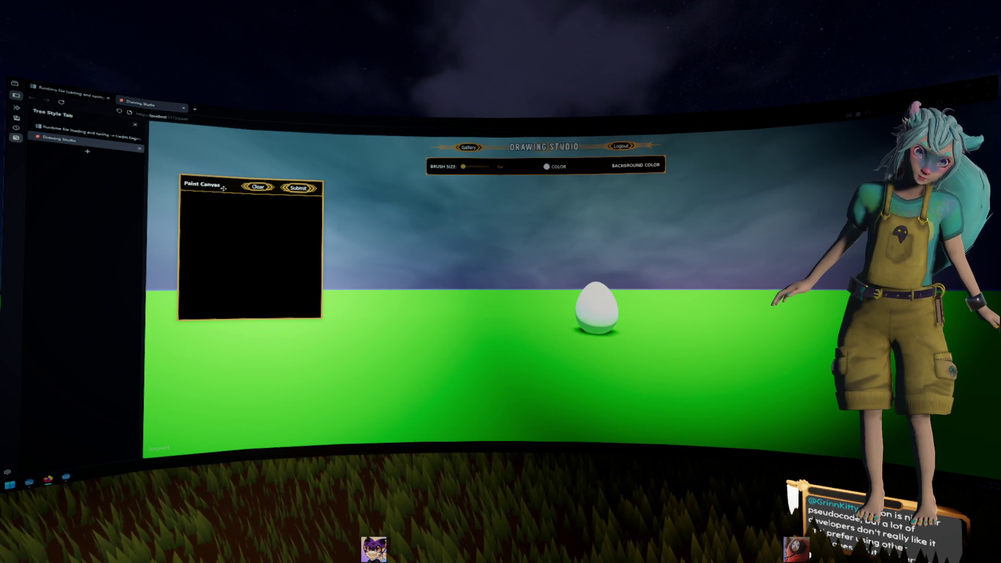
left_click_drag(221, 188, 406, 215)
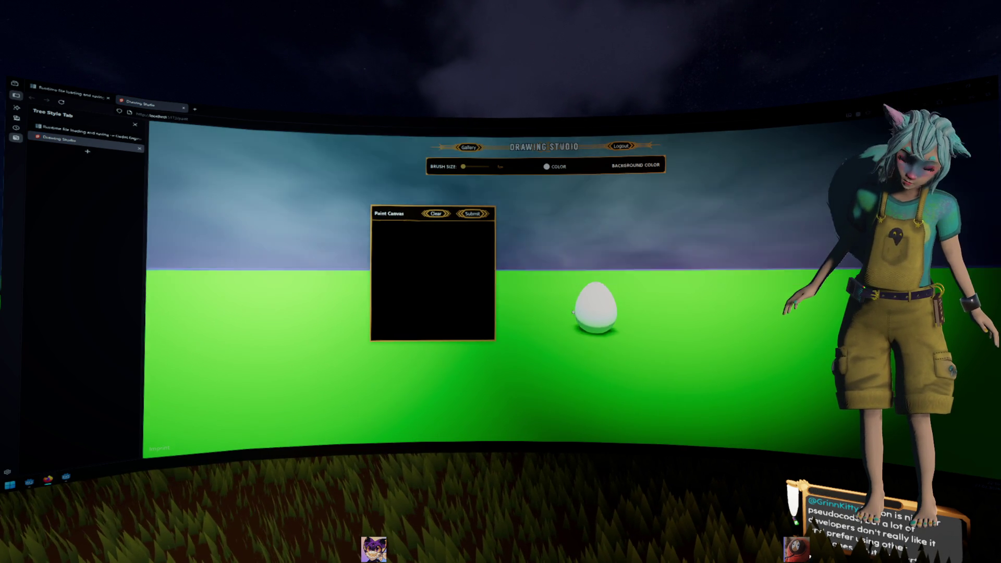
mouse_move(460, 250)
left_mouse_down()
mouse_move(429, 271)
mouse_move(397, 271)
left_mouse_up()
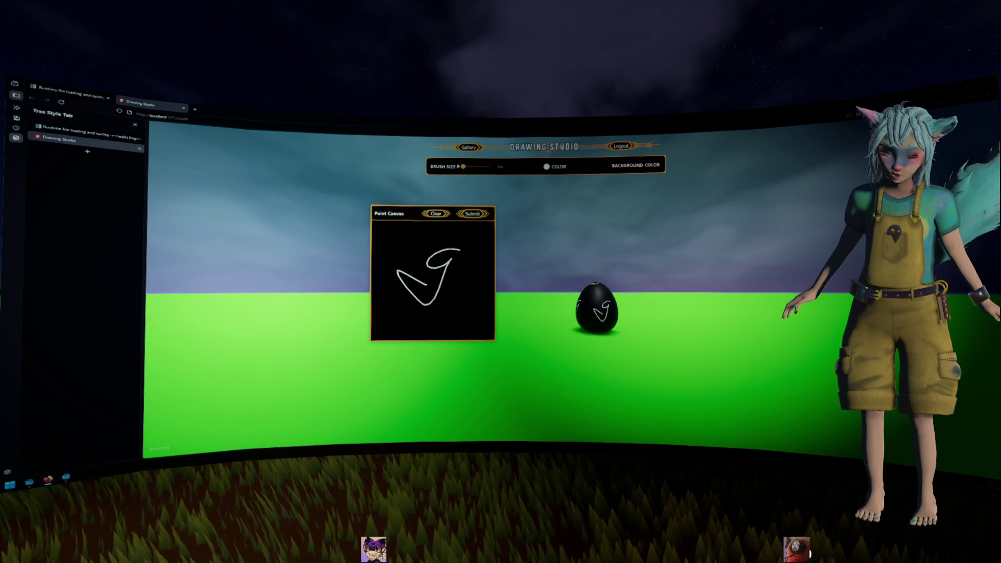
left_click_drag(459, 166, 465, 166)
mouse_move(454, 241)
left_mouse_down()
mouse_move(432, 263)
mouse_move(443, 253)
mouse_move(441, 266)
left_mouse_up()
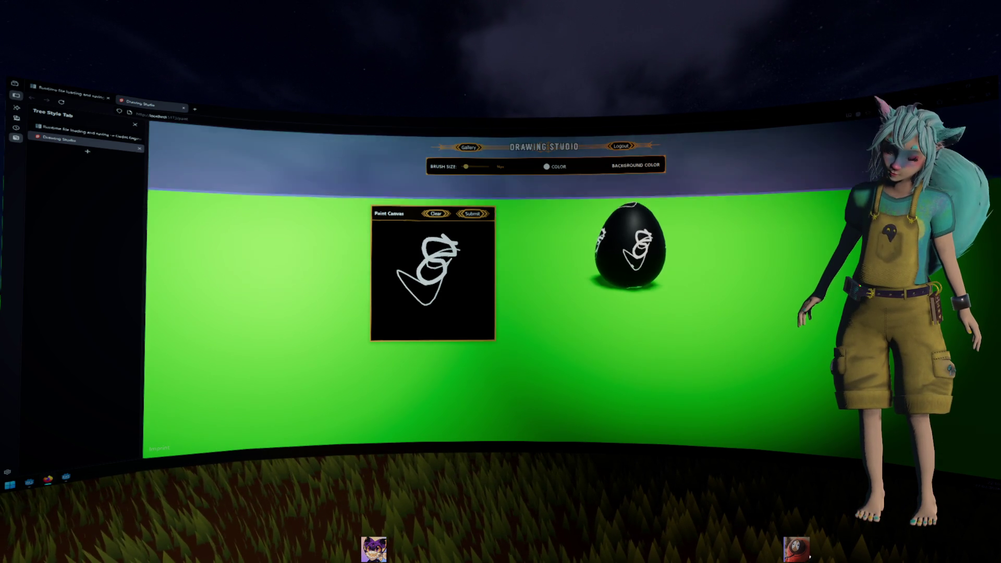
mouse_move(476, 256)
left_mouse_down()
mouse_move(460, 315)
mouse_move(462, 277)
mouse_move(478, 251)
mouse_move(425, 242)
mouse_move(453, 268)
mouse_move(401, 303)
mouse_move(375, 260)
mouse_move(441, 300)
mouse_move(406, 229)
mouse_move(417, 224)
mouse_move(443, 245)
left_mouse_up()
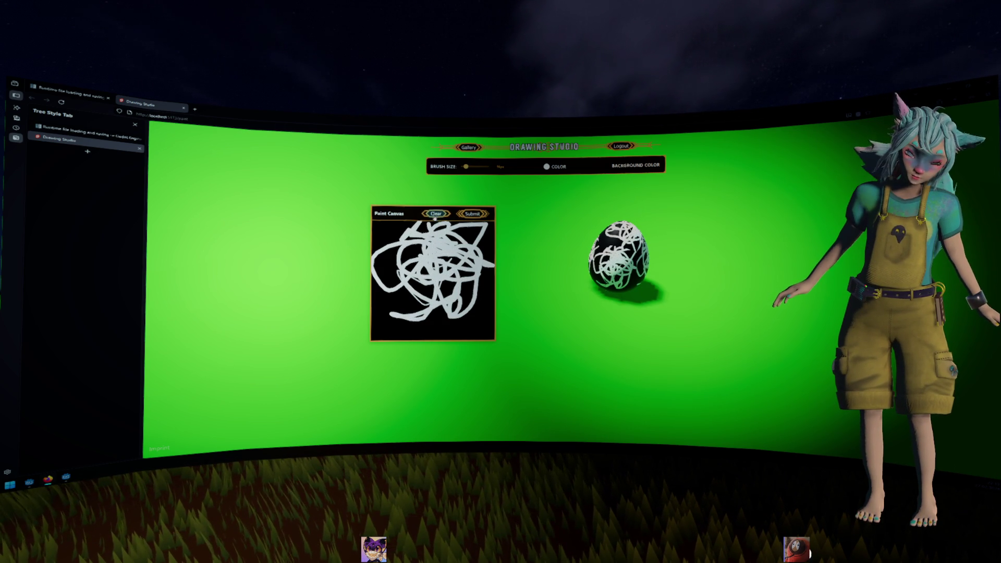
- Clear the canvas, set a red background, and draw white loops over it
left_click(435, 214)
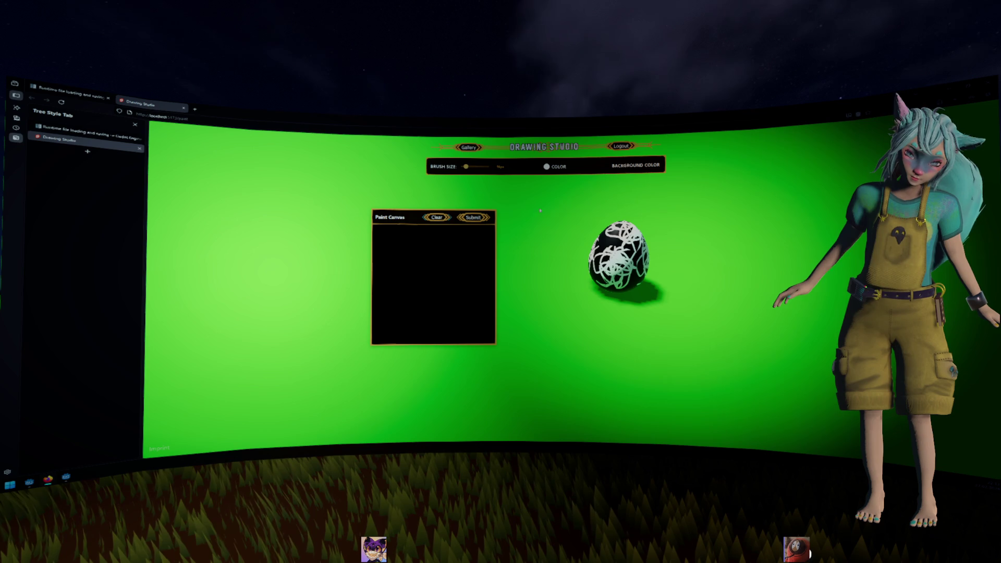
left_click(605, 167)
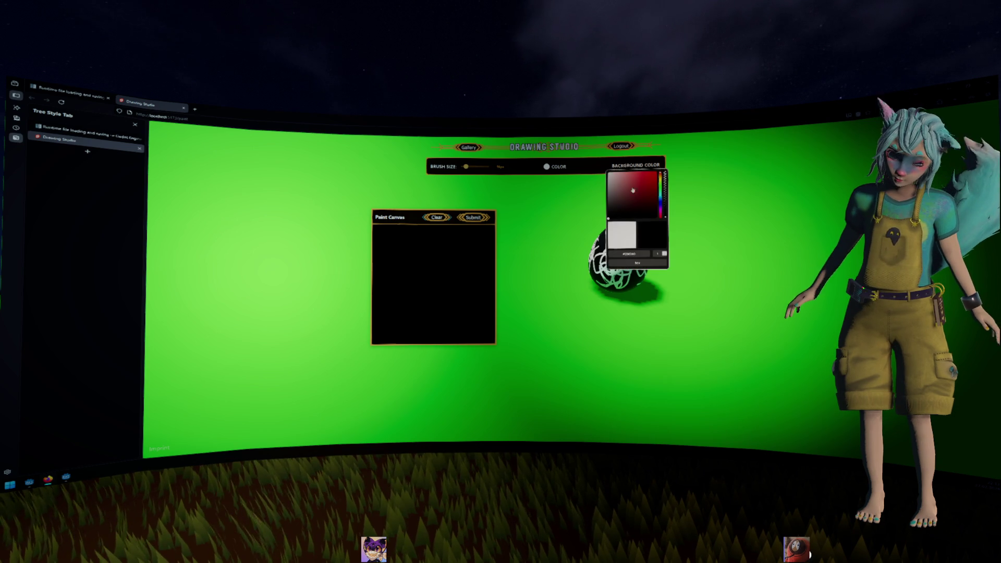
left_click(444, 218)
mouse_move(441, 256)
left_mouse_down()
mouse_move(417, 282)
mouse_move(417, 304)
mouse_move(458, 254)
mouse_move(440, 229)
mouse_move(475, 301)
mouse_move(453, 279)
mouse_move(472, 255)
left_mouse_up()
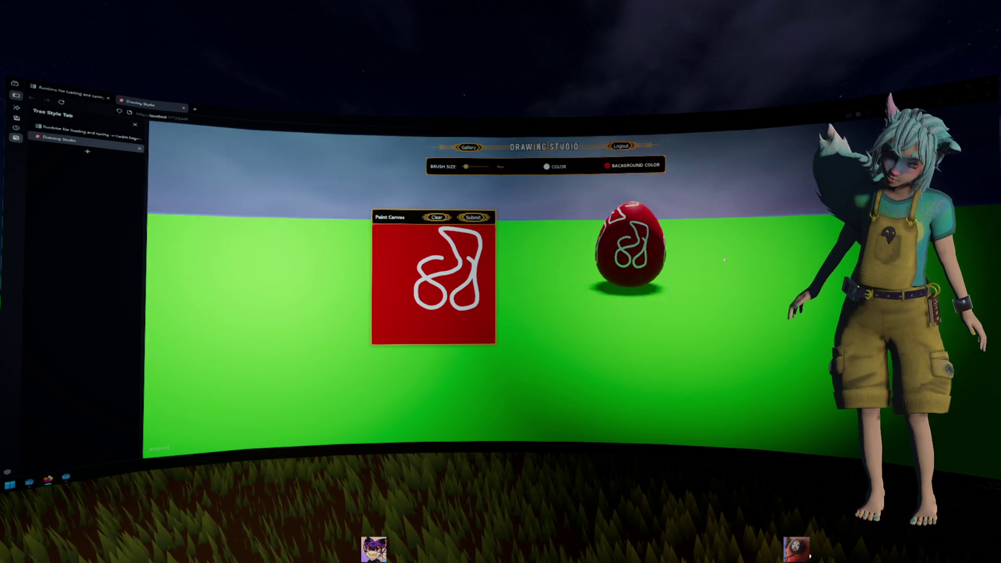
left_click_drag(434, 269, 451, 311)
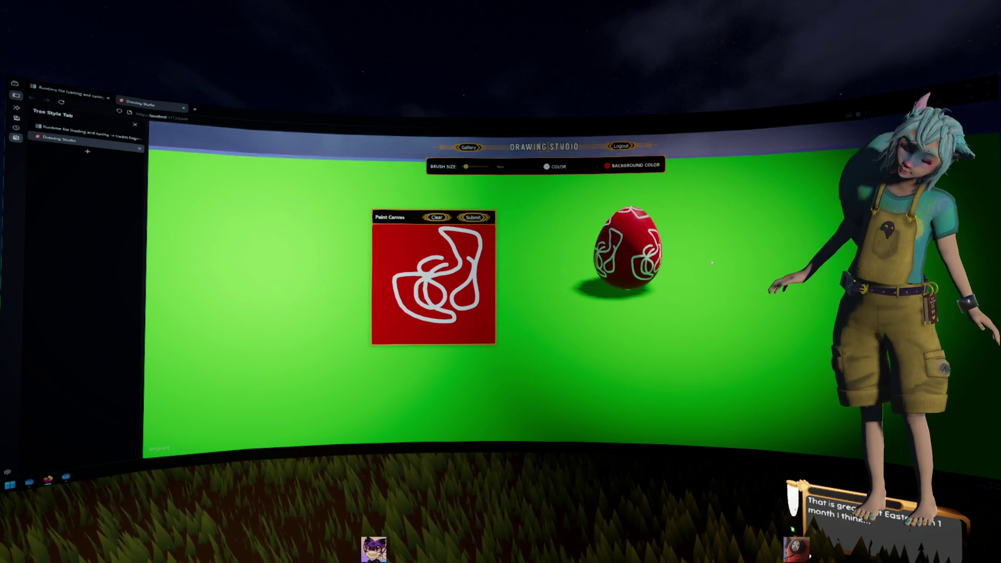
left_click_drag(420, 219, 460, 211)
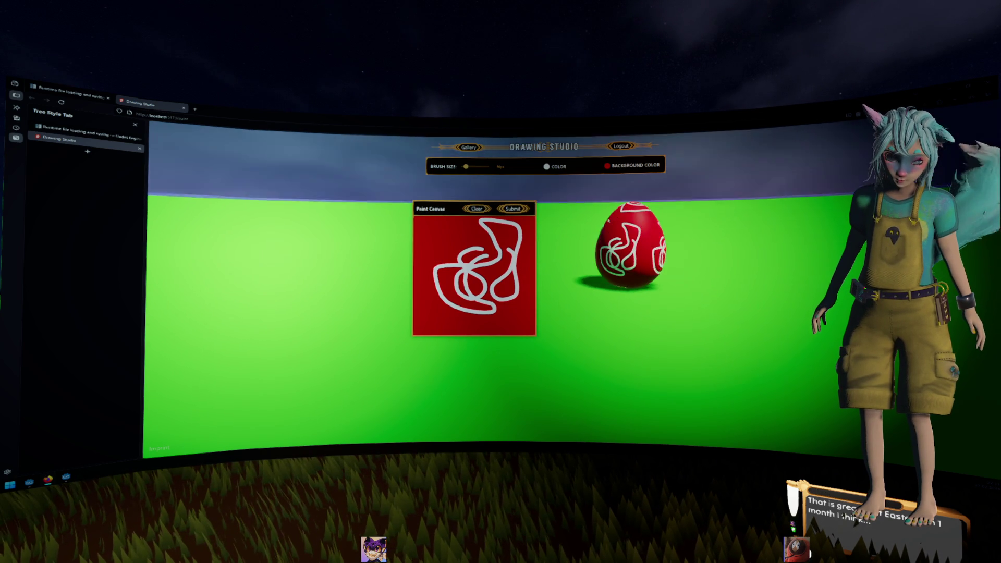
- Submit the red drawing under the name 'test'
left_click(520, 210)
type("test")
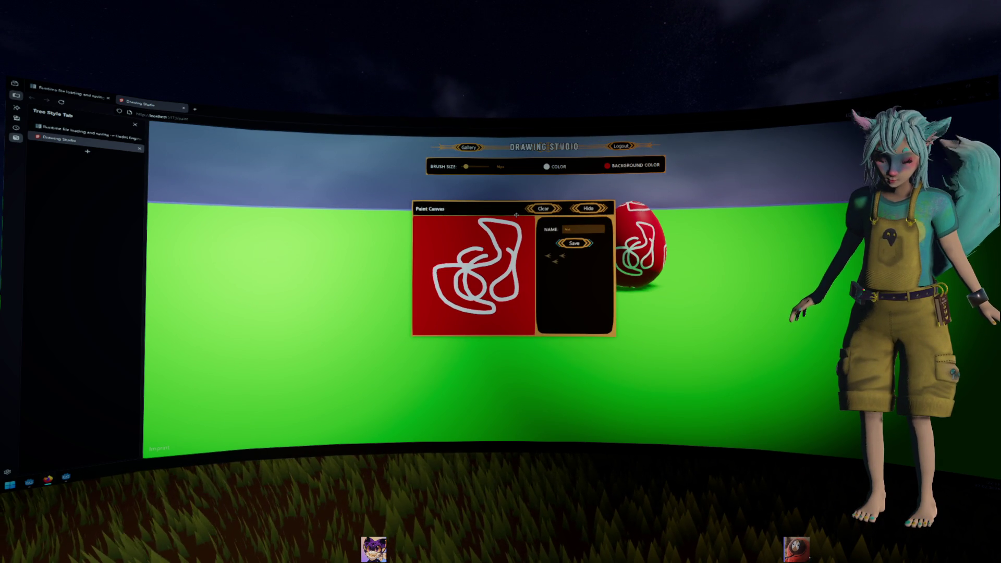
left_click_drag(515, 215, 435, 209)
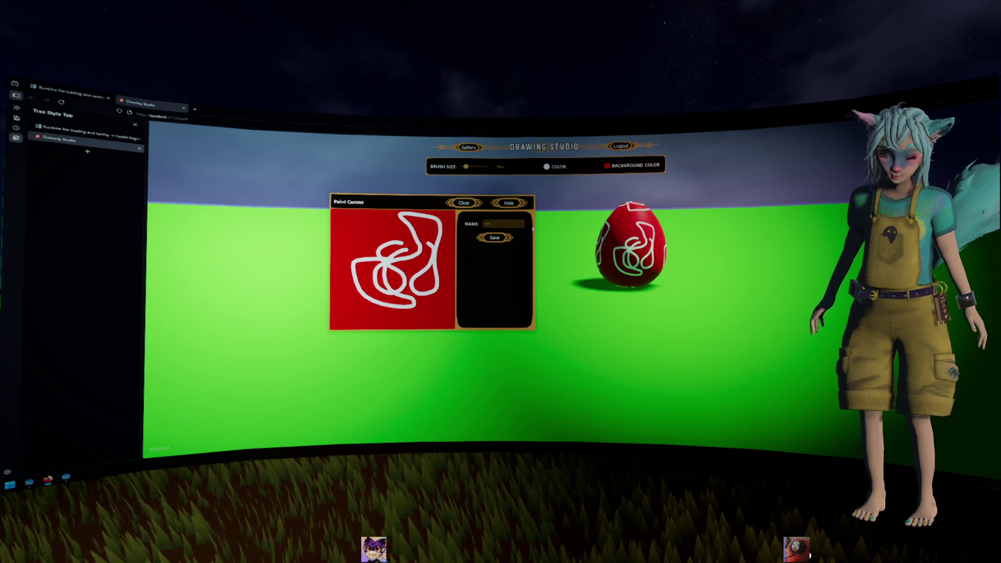
- Compare test2 and test in the gallery, then close Drawing Studio and return to Godot
left_click(468, 148)
mouse_move(304, 208)
left_mouse_down()
mouse_move(595, 244)
mouse_move(726, 242)
left_mouse_up()
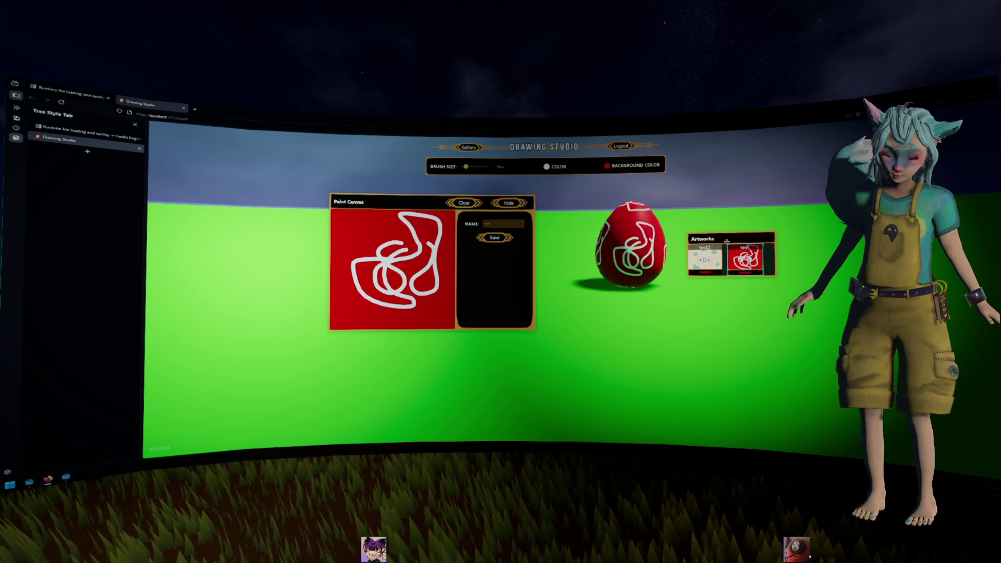
left_click(721, 260)
left_click(745, 258)
left_click(704, 258)
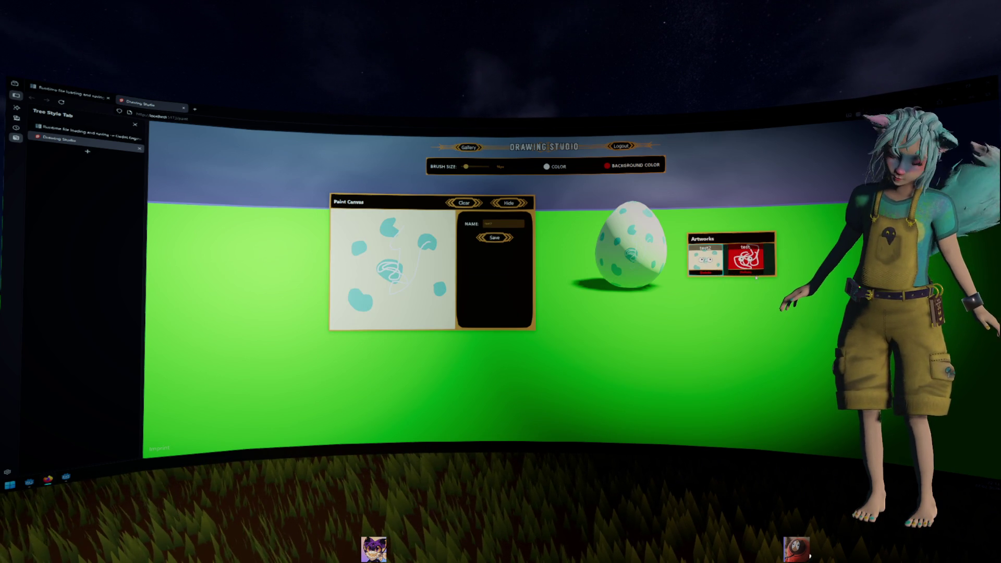
left_click(745, 257)
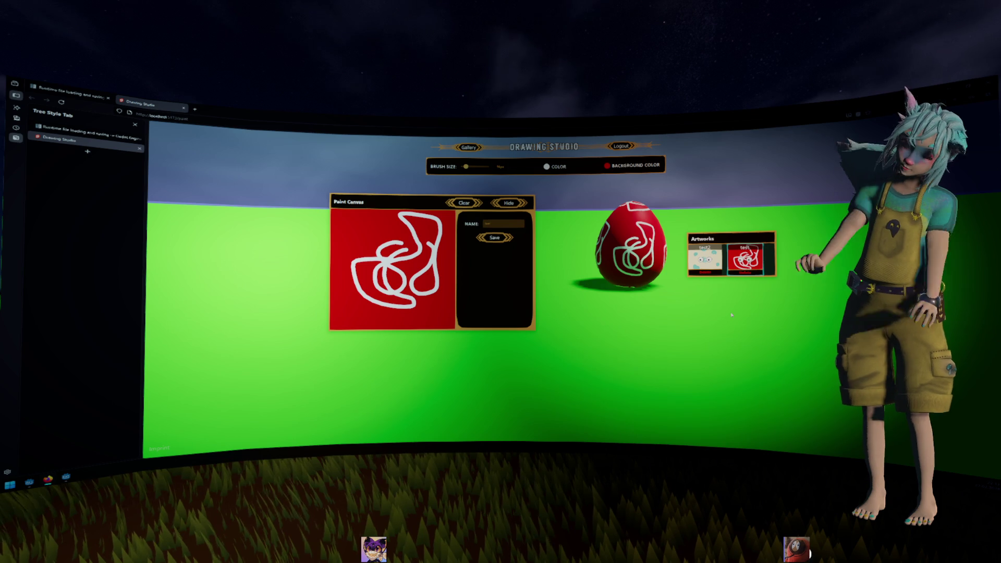
key("ctrl+w")
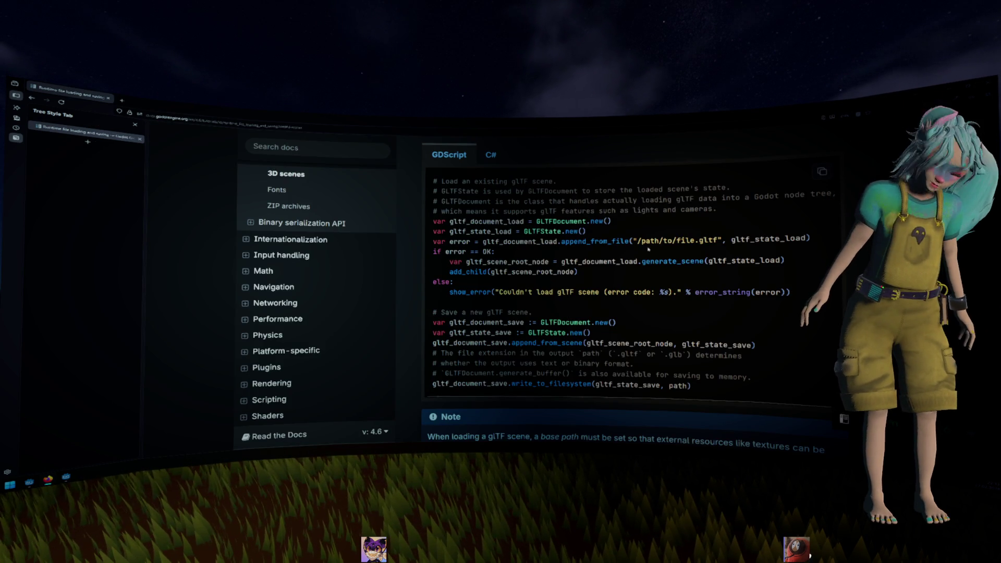
key("alt+Tab")
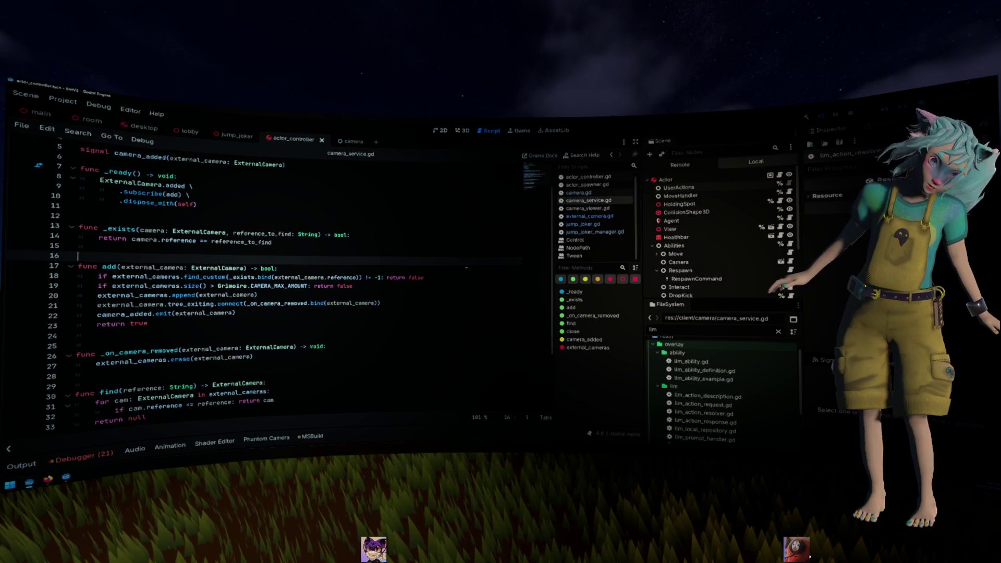
- Scroll camera.gd down to the spawn_camera and camera-priority functions
scroll(467, 265, "down", 3)
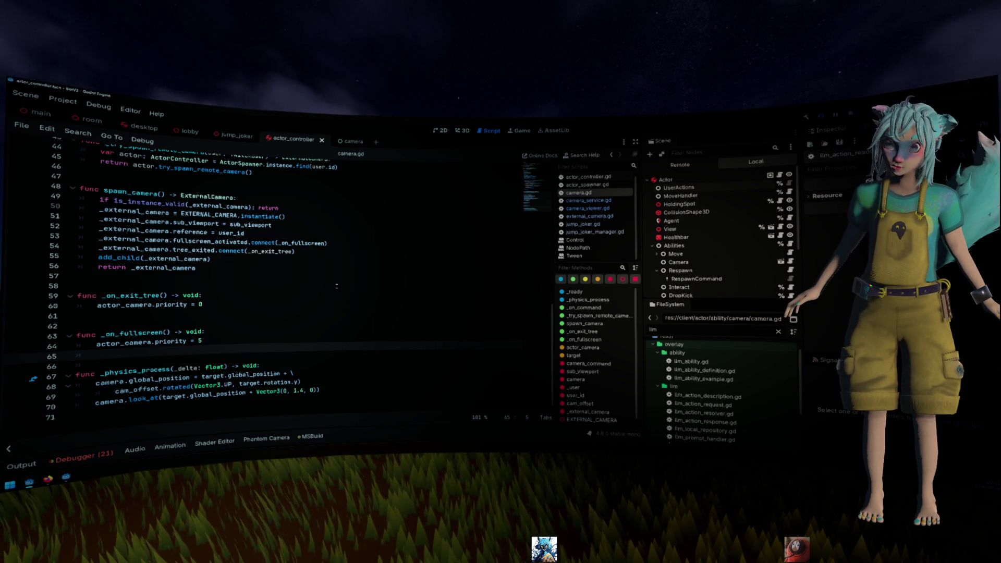
left_click(336, 285)
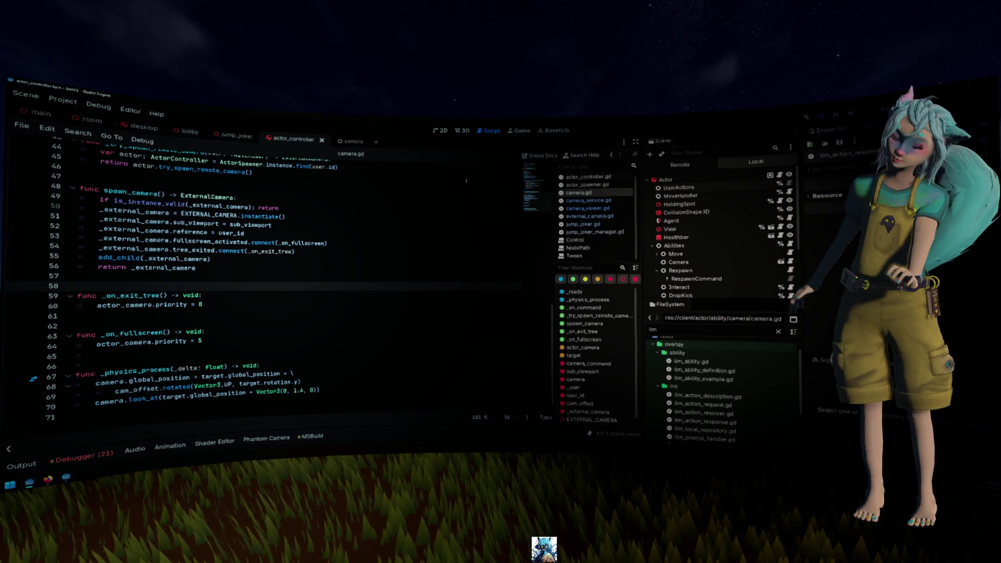
left_click(396, 234)
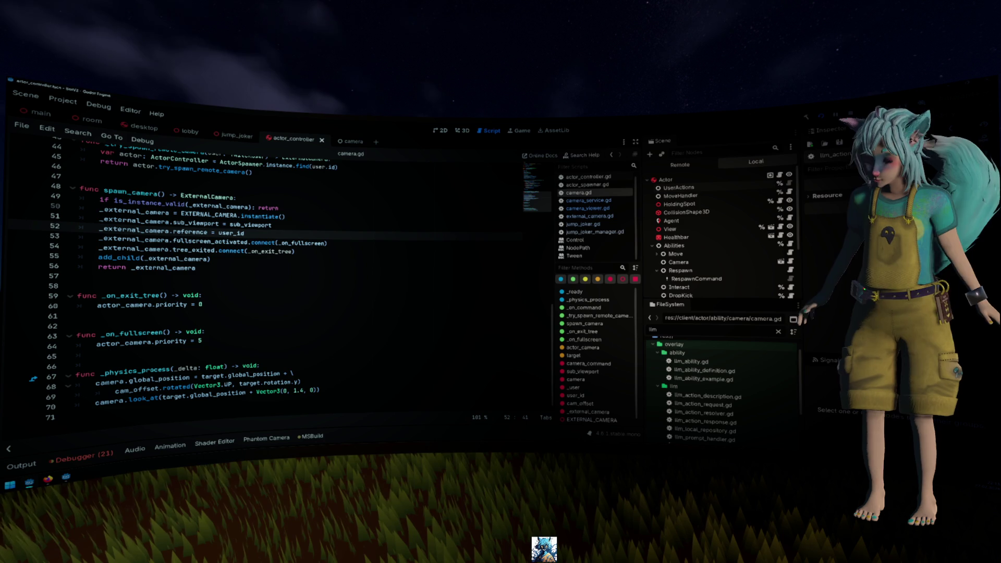
key("Up")
key("Up")
key("Up")
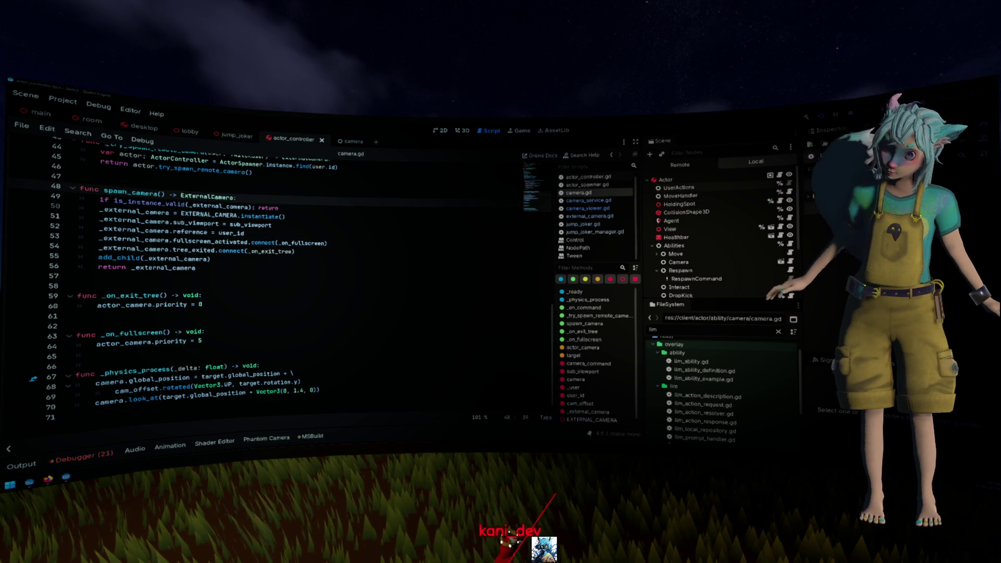
- Open jump_joker.gd at line 77 in end(), then switch to the jump_joker scene
left_click(271, 241)
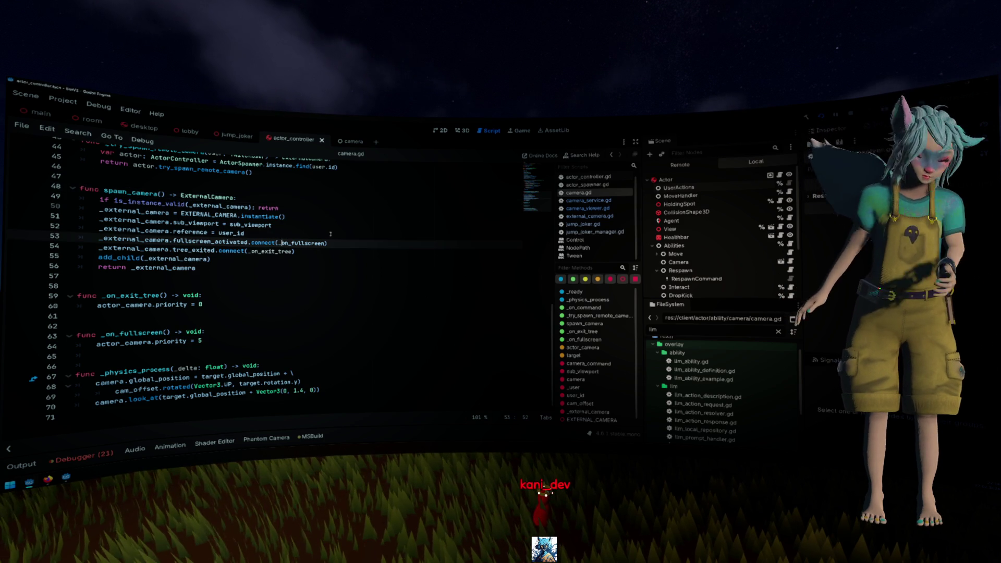
left_click(582, 224)
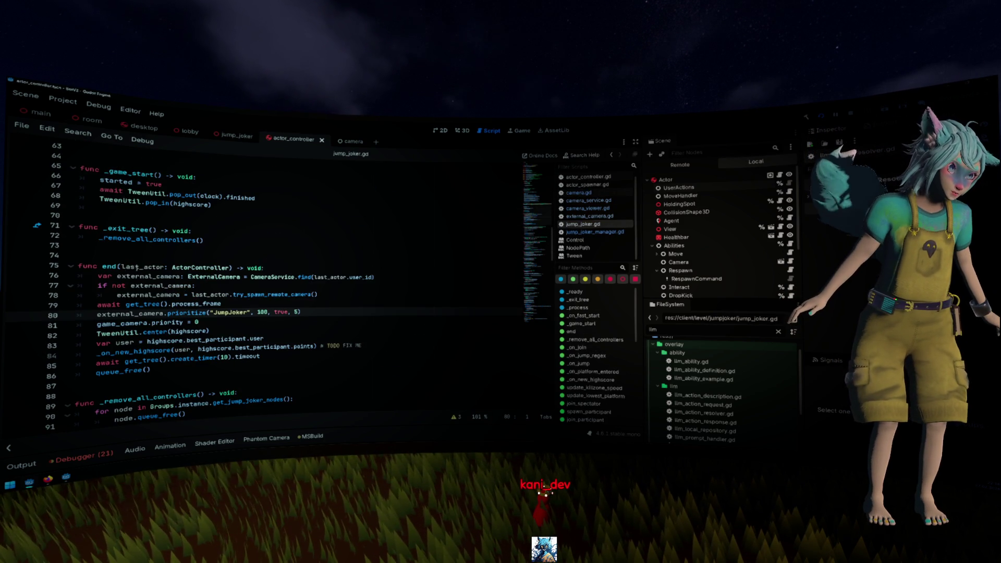
double_click(136, 267)
scroll(156, 260, "up", 1)
left_click(227, 312)
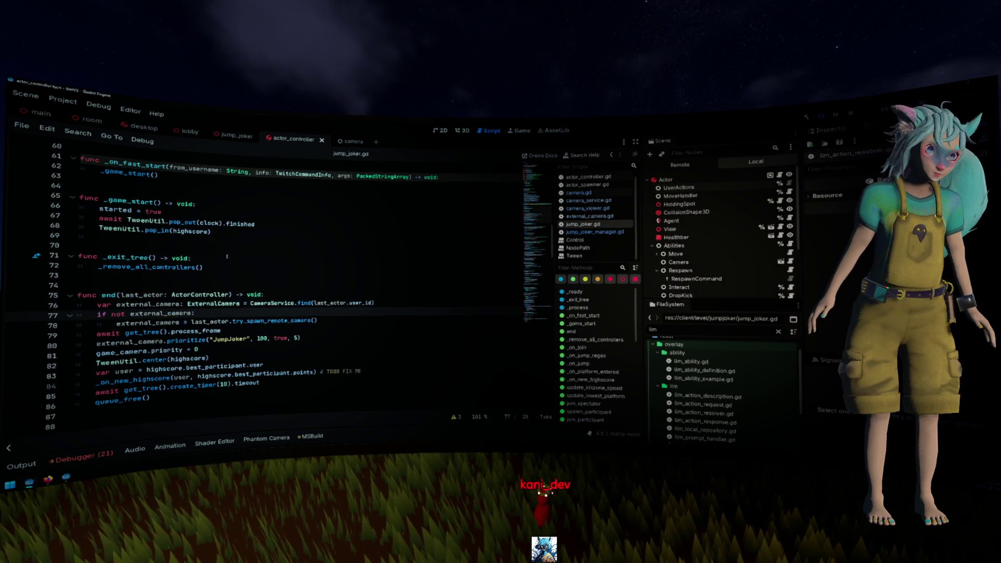
scroll(226, 256, "up", 9)
scroll(229, 255, "down", 9)
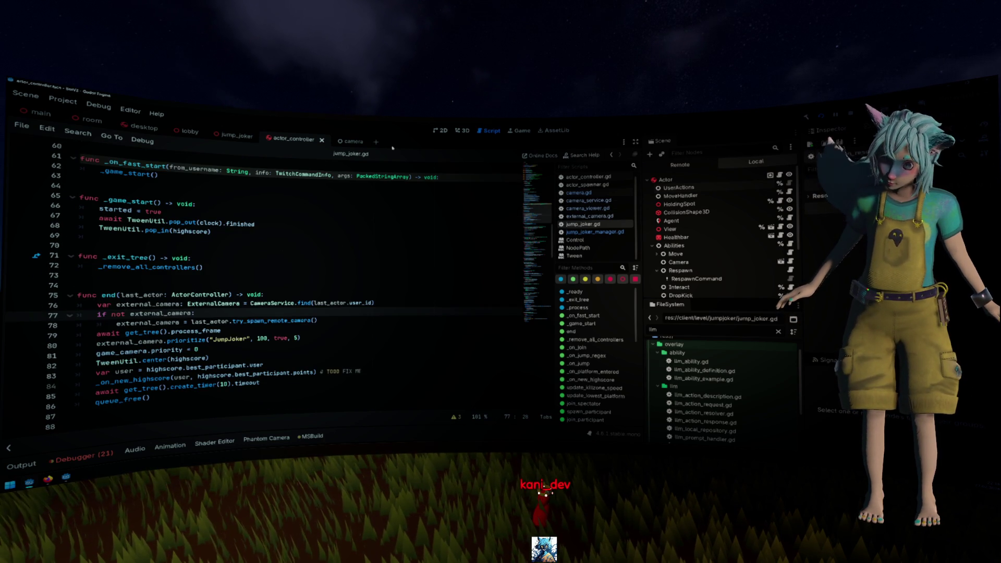
left_click(233, 136)
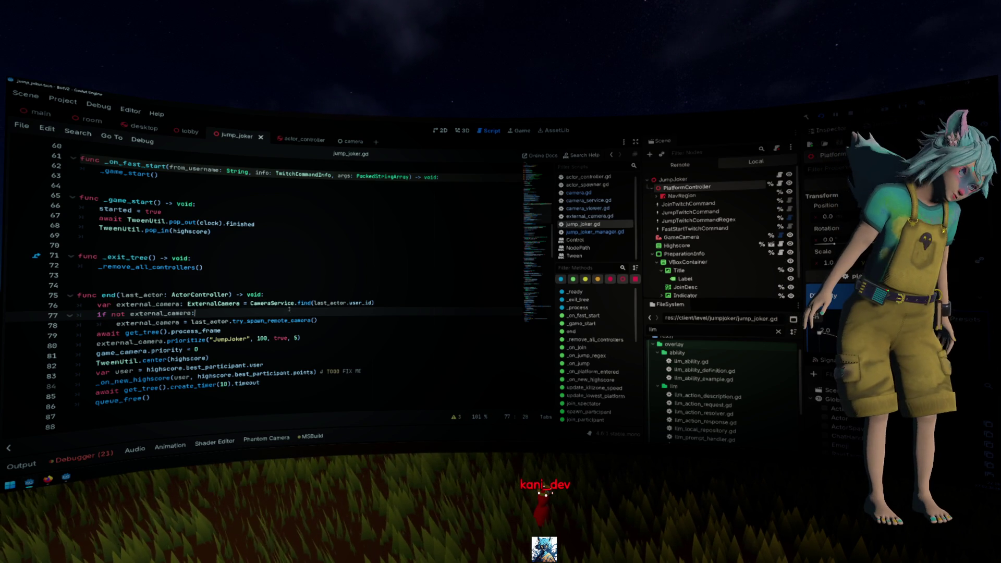
- In end(), place the cursor at the end of the var user line below TweenUtil.center(highscore)
left_click(347, 296)
left_click(263, 344)
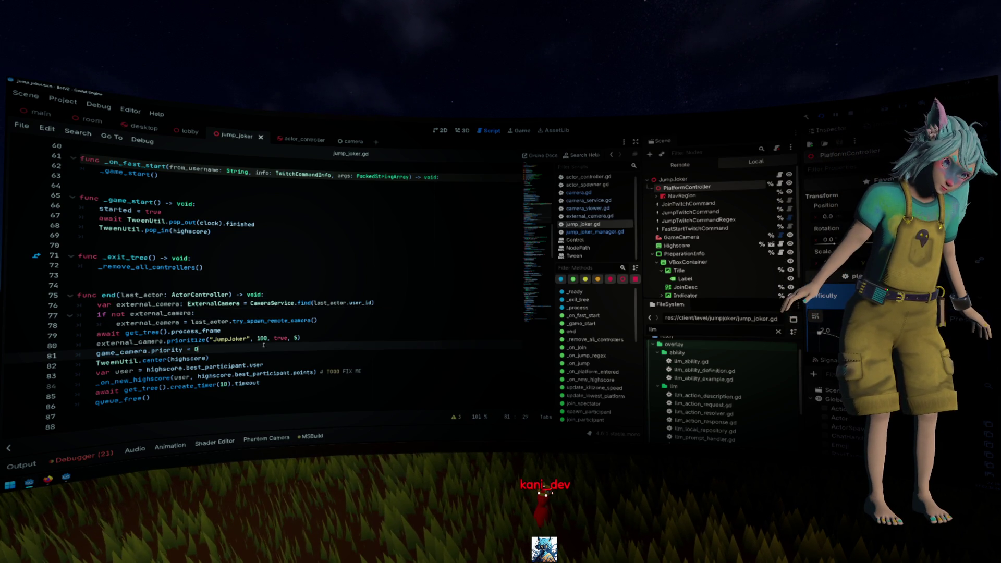
left_click(243, 357)
left_click(266, 388)
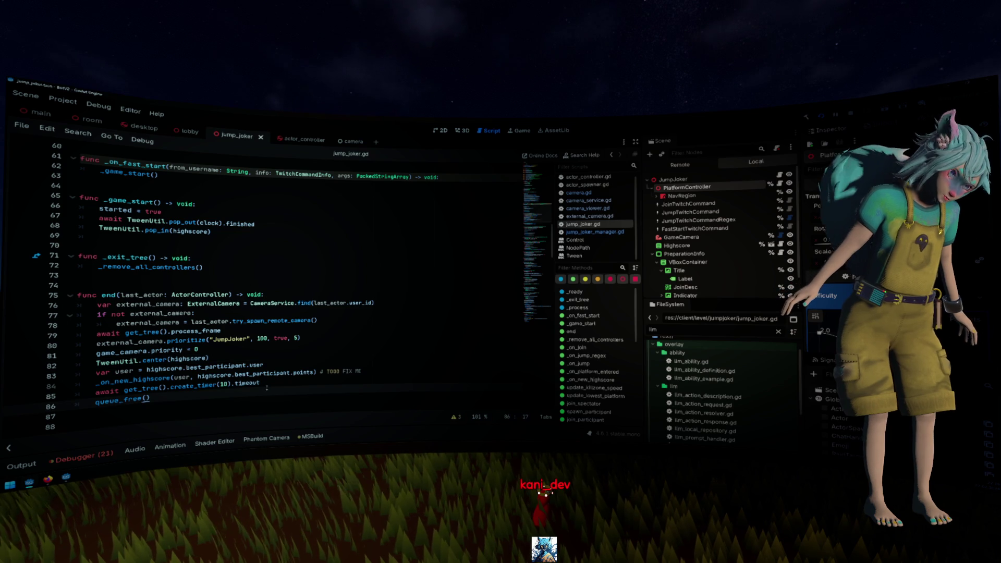
left_click(307, 357)
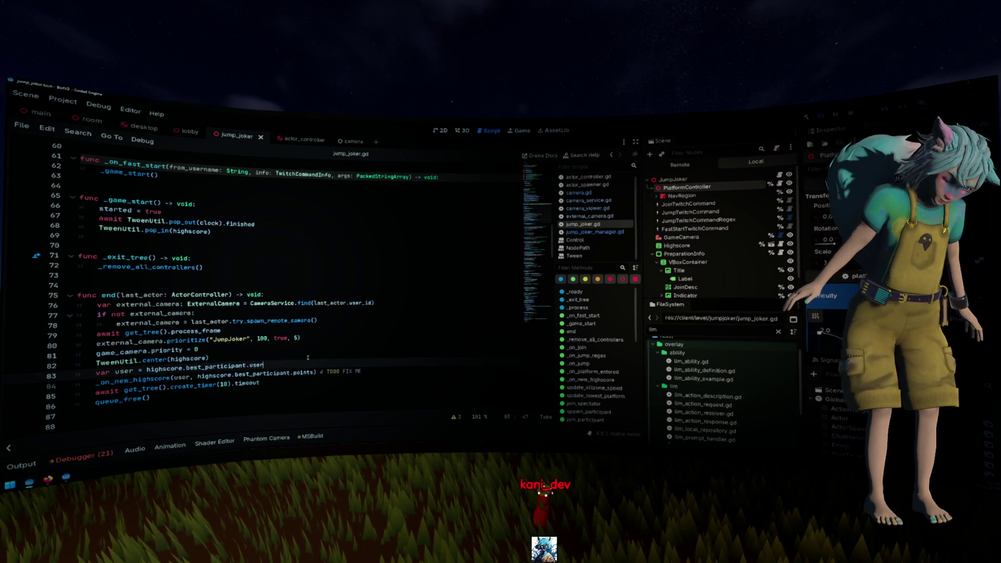
- Select through the TODO FIX ME comment, then insert an empty line above var user
key("Down")
key("End")
key("ctrl+shift+Left")
key("ctrl+shift+Left")
key("ctrl+shift+Left")
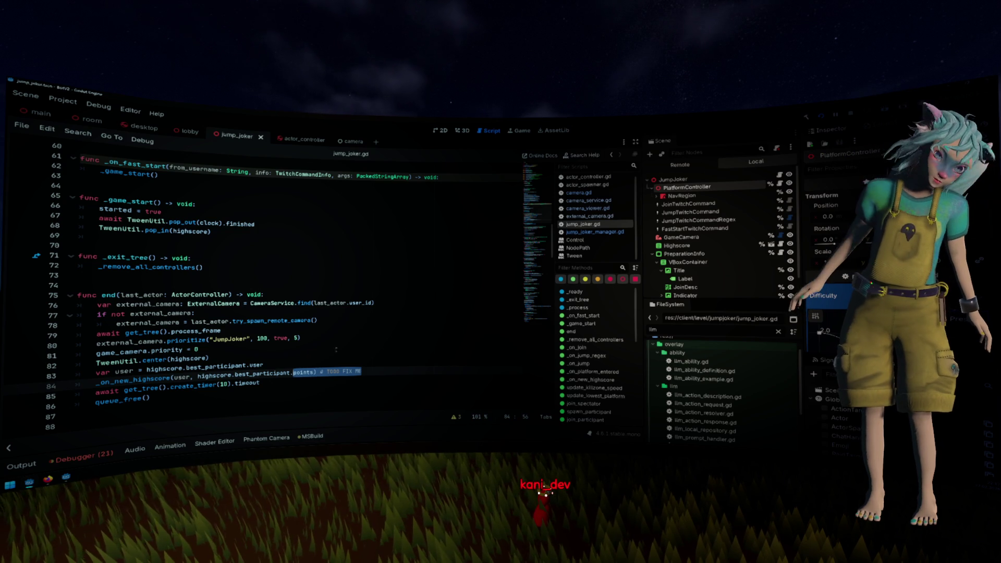
left_click(372, 357)
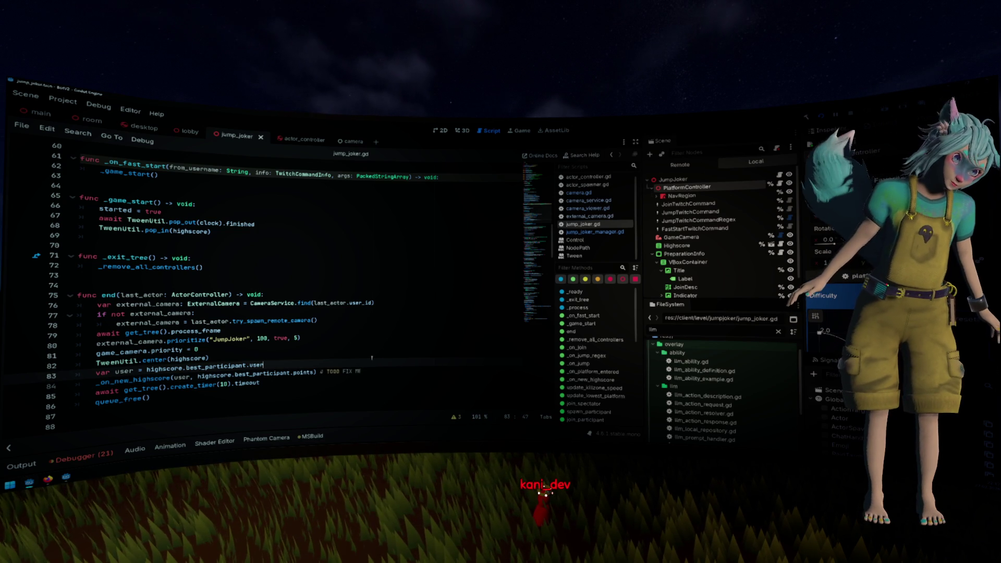
key("ctrl+shift+Return")
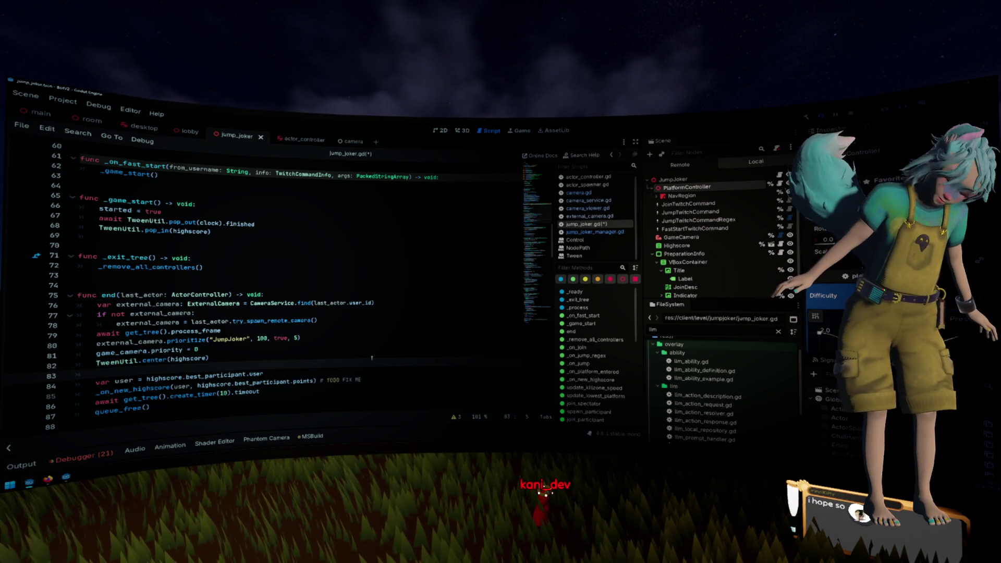
- On the new line, write the call platform_controller.clear() using the member autocomplete
type("paplaty")
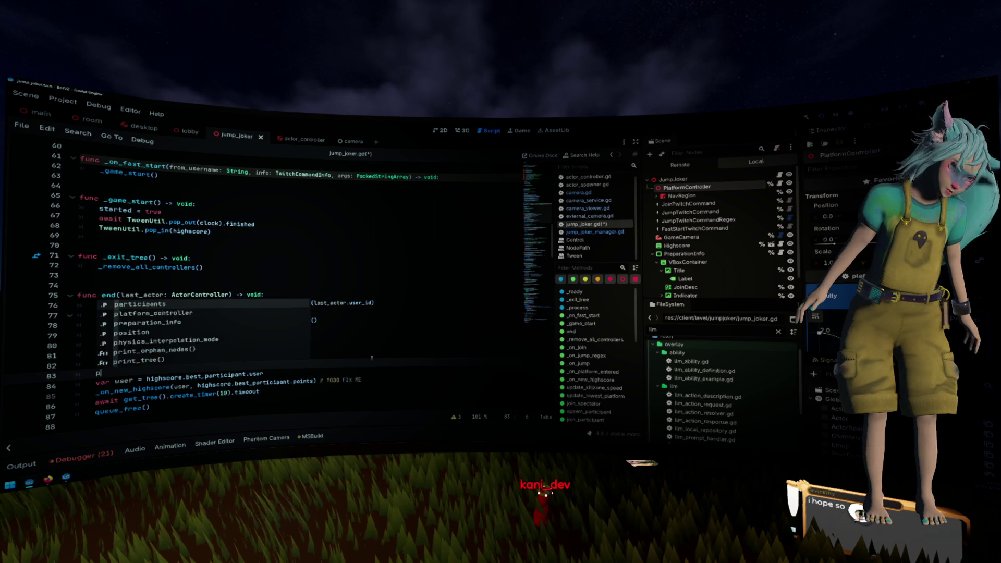
key("BackSpace")
type("form_controller.")
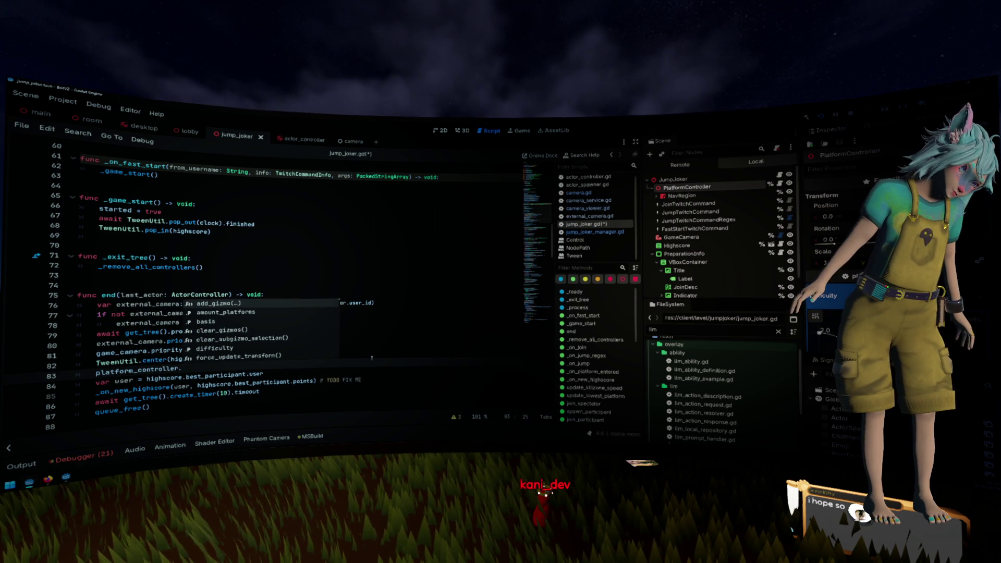
key("Down")
key("Down")
key("Down")
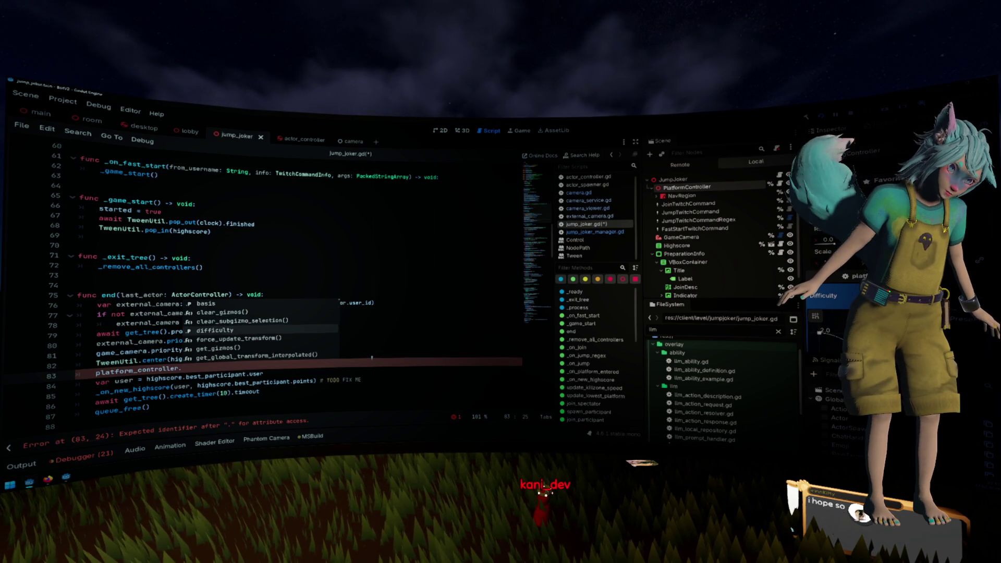
key("Escape")
type("clear()")
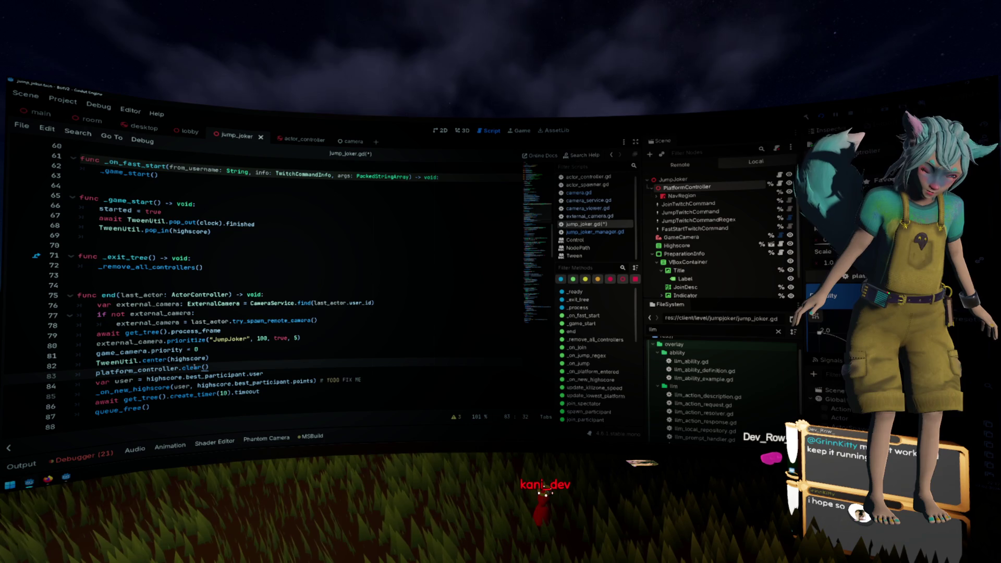
key("Left")
key("Left")
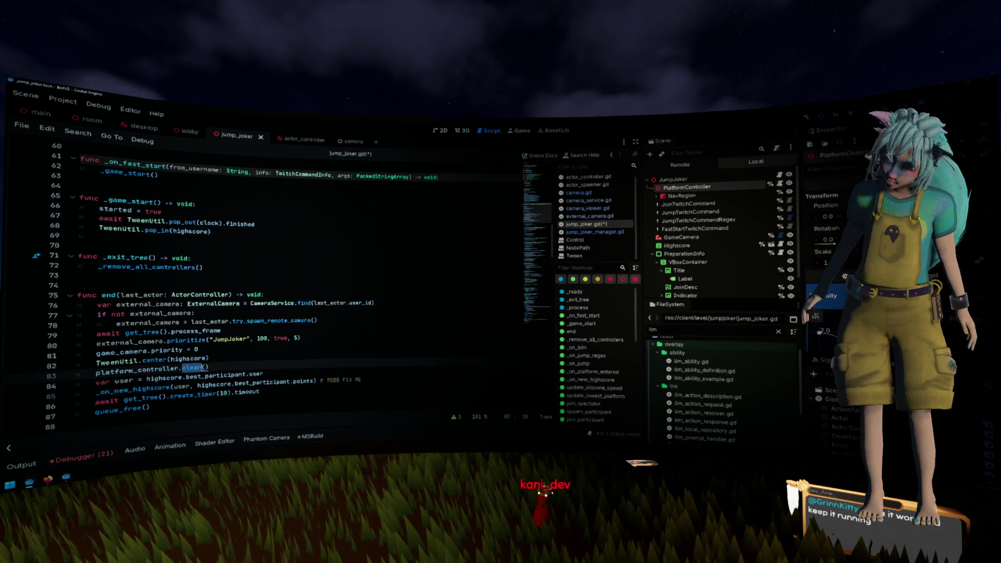
- In platform_controller.gd, declare func clear_platforms() -> void: above _on_actor_entered
left_click(779, 183)
scroll(388, 250, "down", 2)
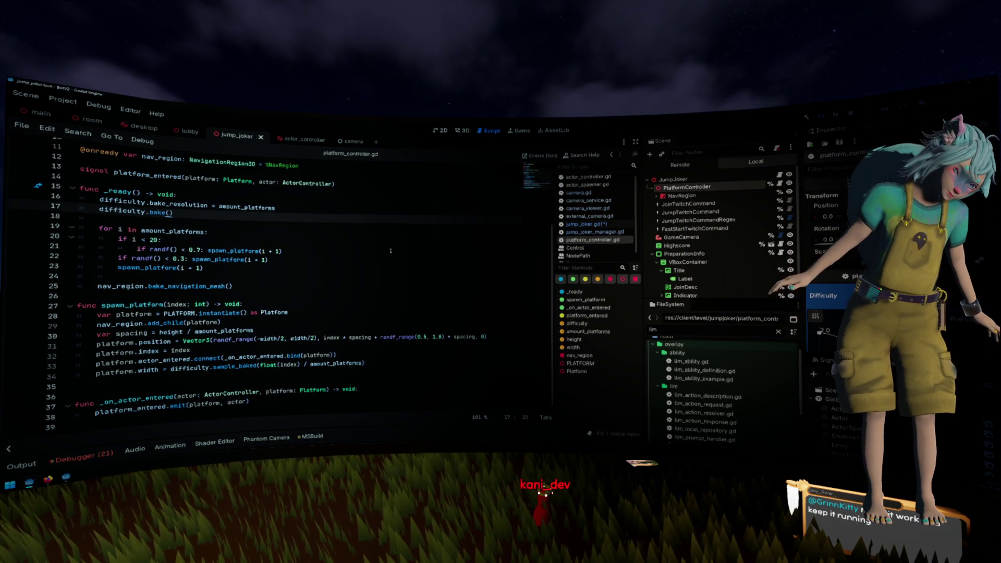
key("Up")
type("f")
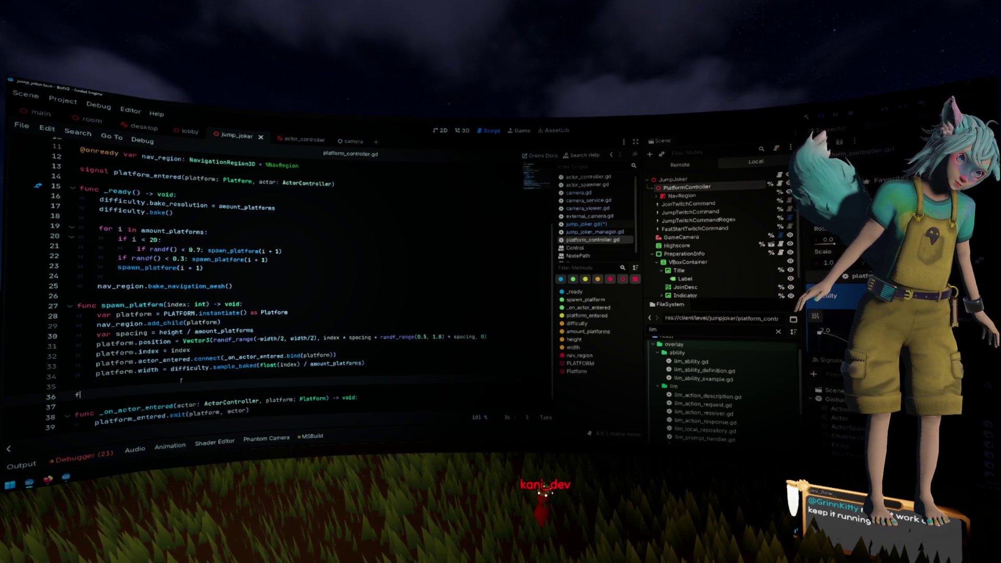
type("unc clear_platf")
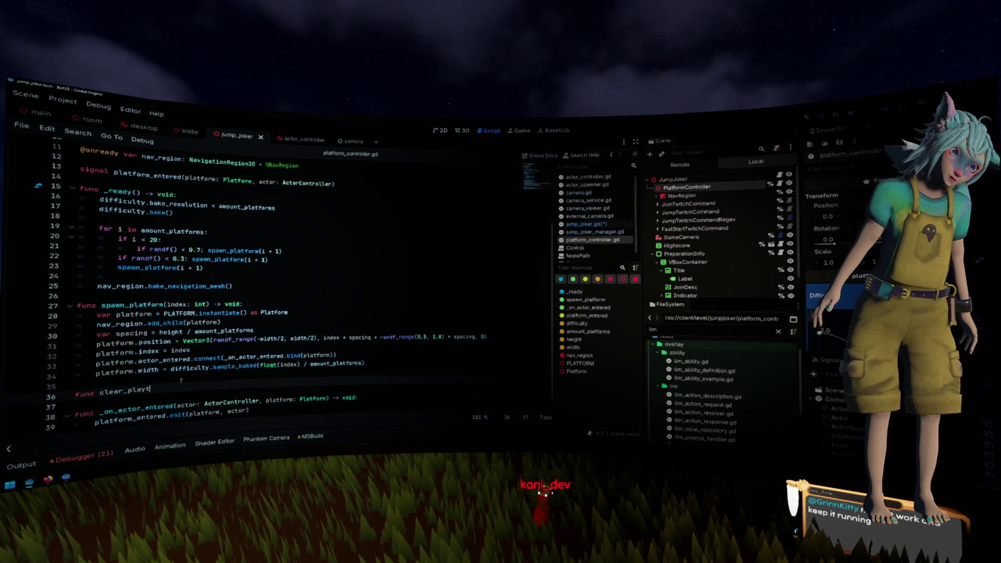
type("orms() -> void:")
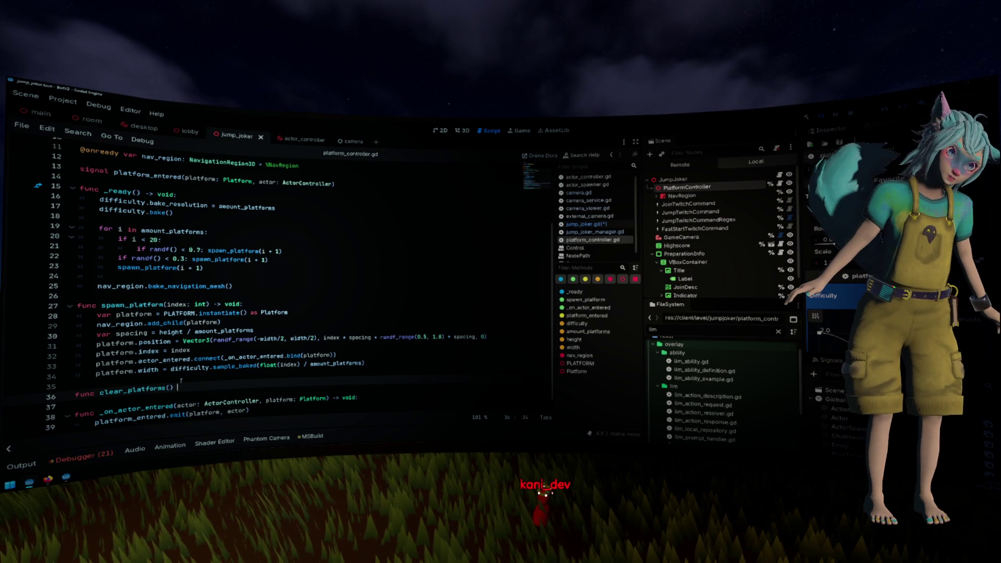
key("Return")
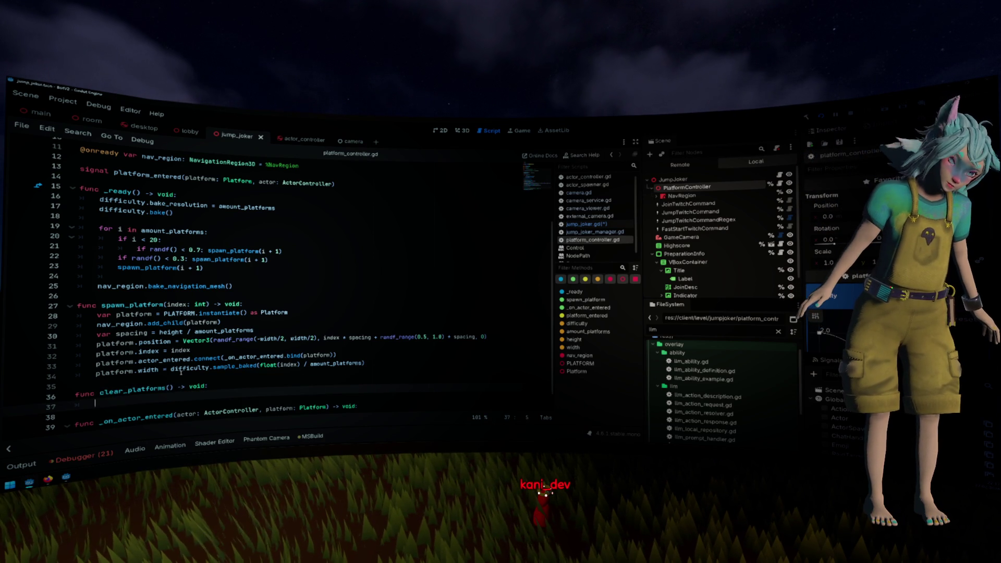
- Add a blank line above clear_platforms, then move to the platform.position line
key("BackSpace")
key("BackSpace")
key("Up")
key("Return")
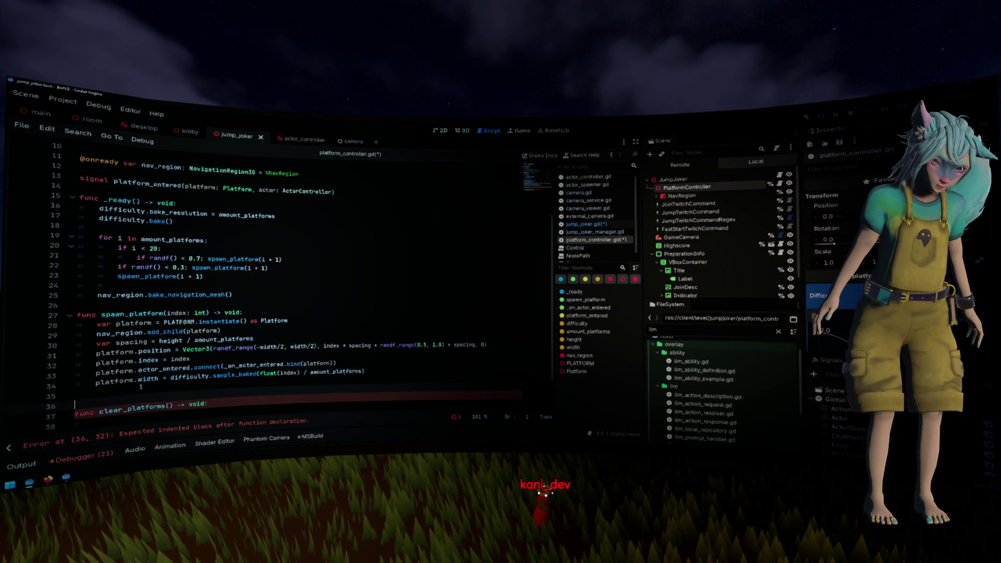
scroll(141, 386, "down", 2)
left_click(238, 312)
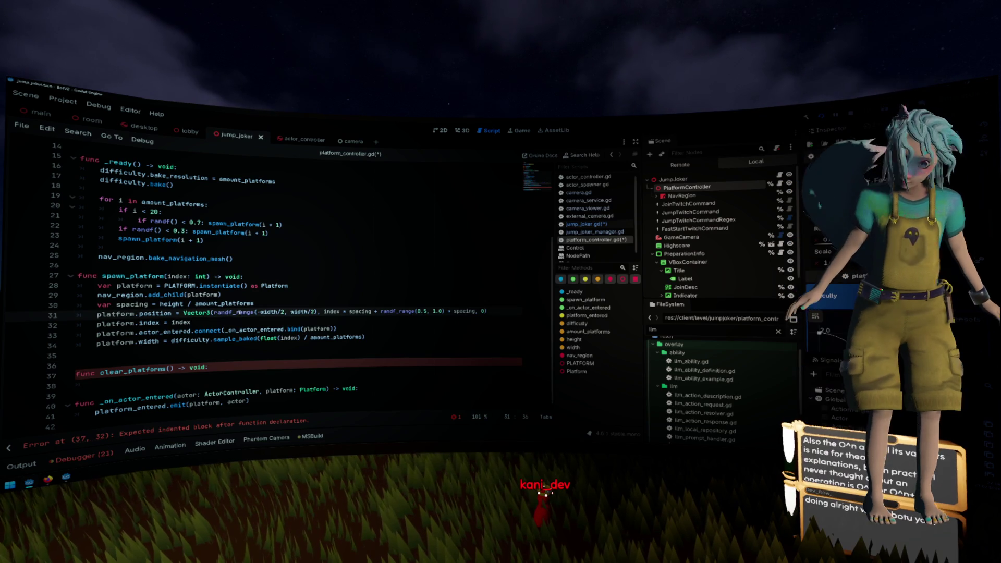